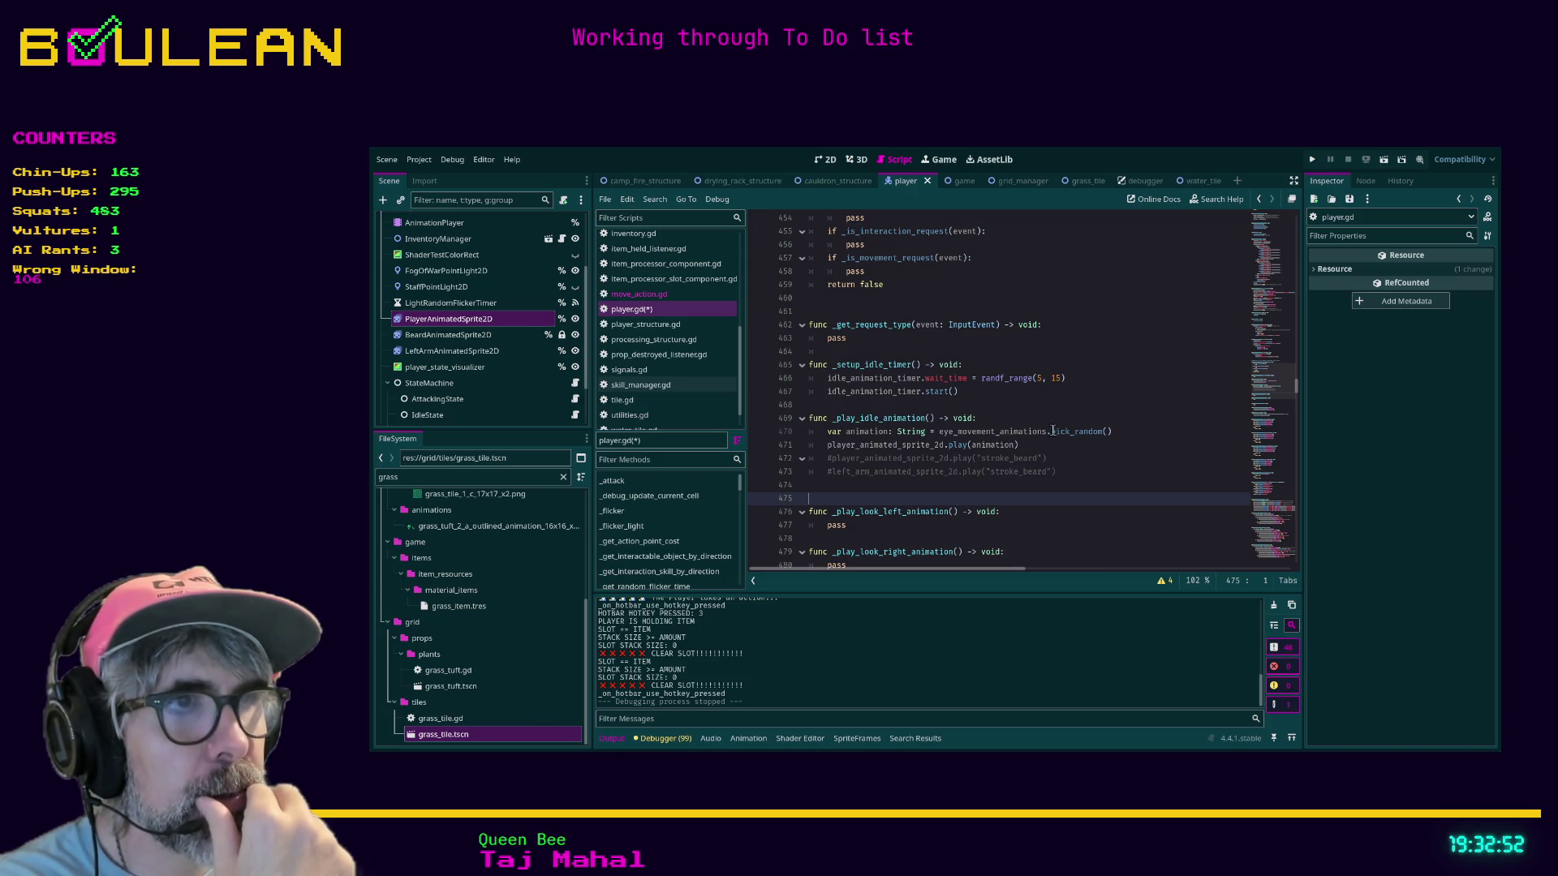
# Step: Below the play(animation) call, add the line if animation == "stroke_beard": and start its block
pyautogui.scroll(-1, 994, 467)
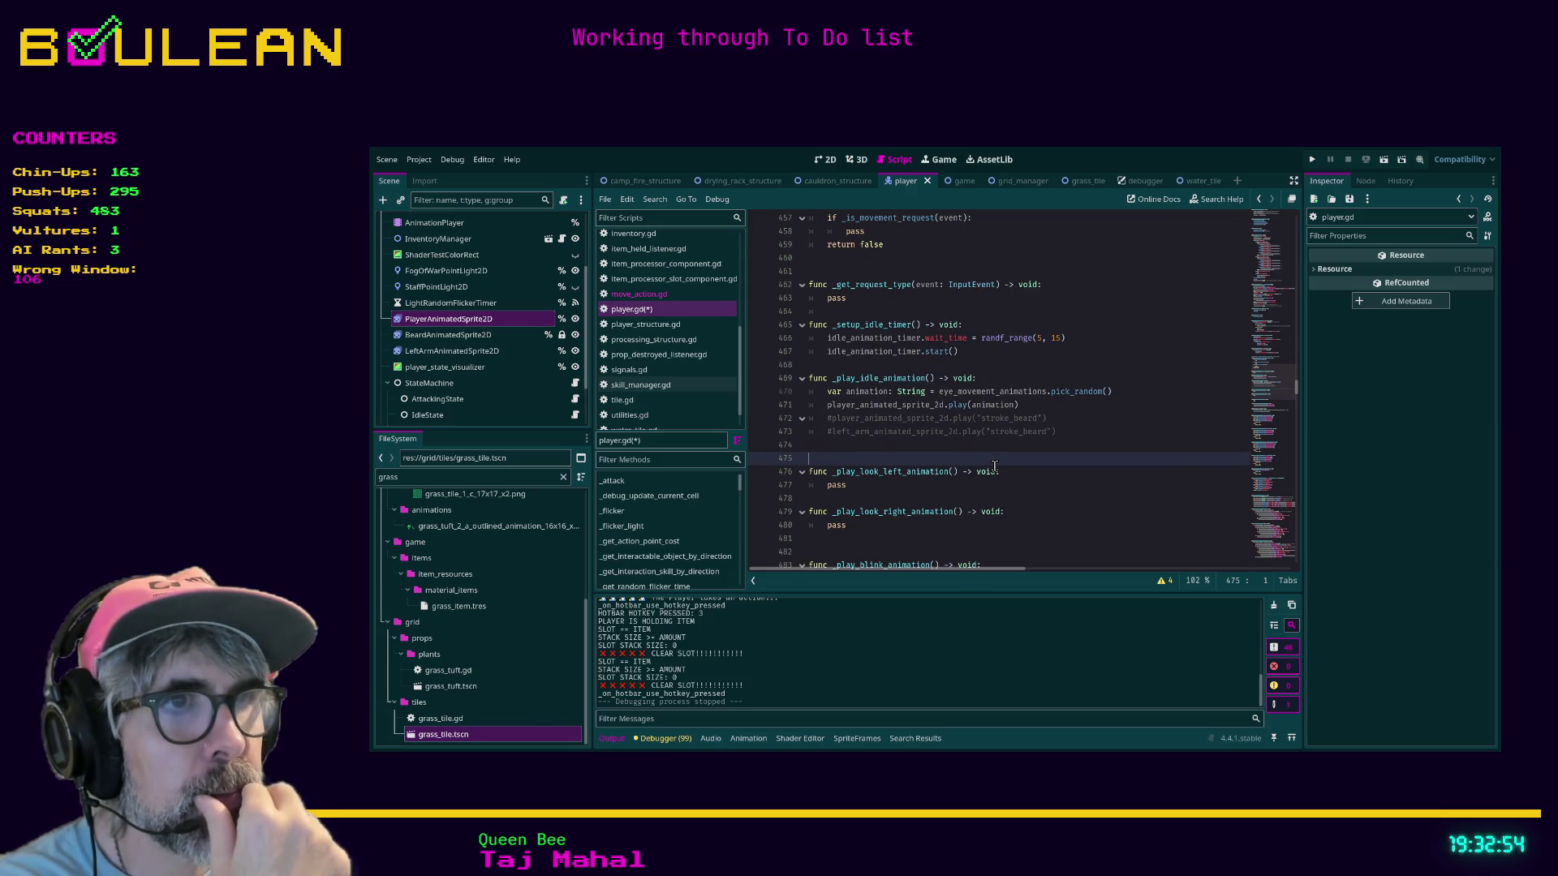
pyautogui.scroll(-1, 1070, 438)
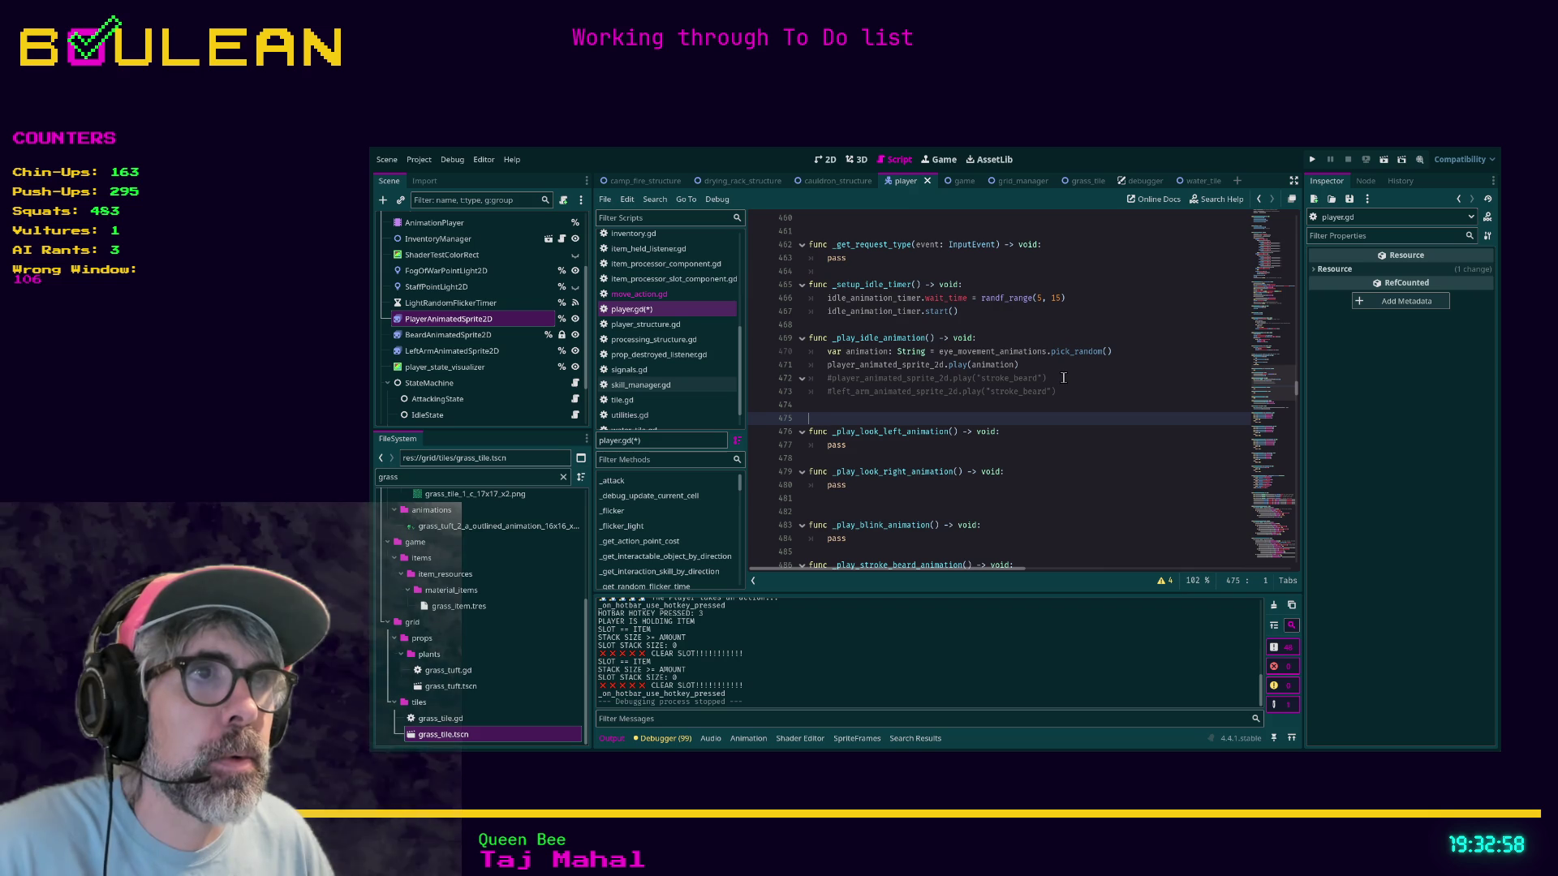
pyautogui.moveTo(1058, 378); pyautogui.dragTo(828, 379)
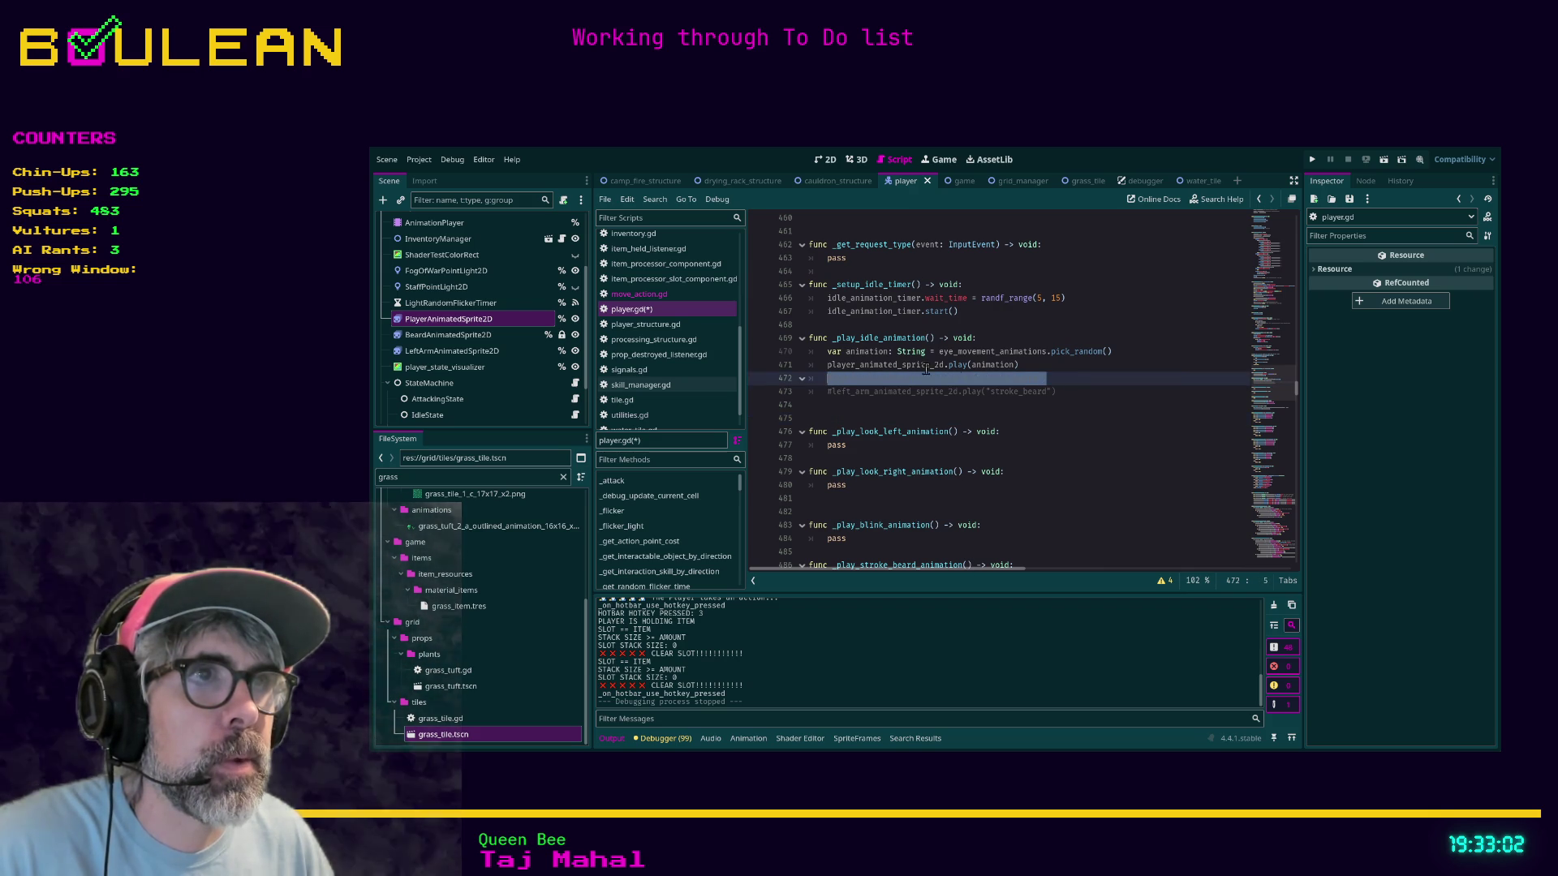
pyautogui.click(1043, 367)
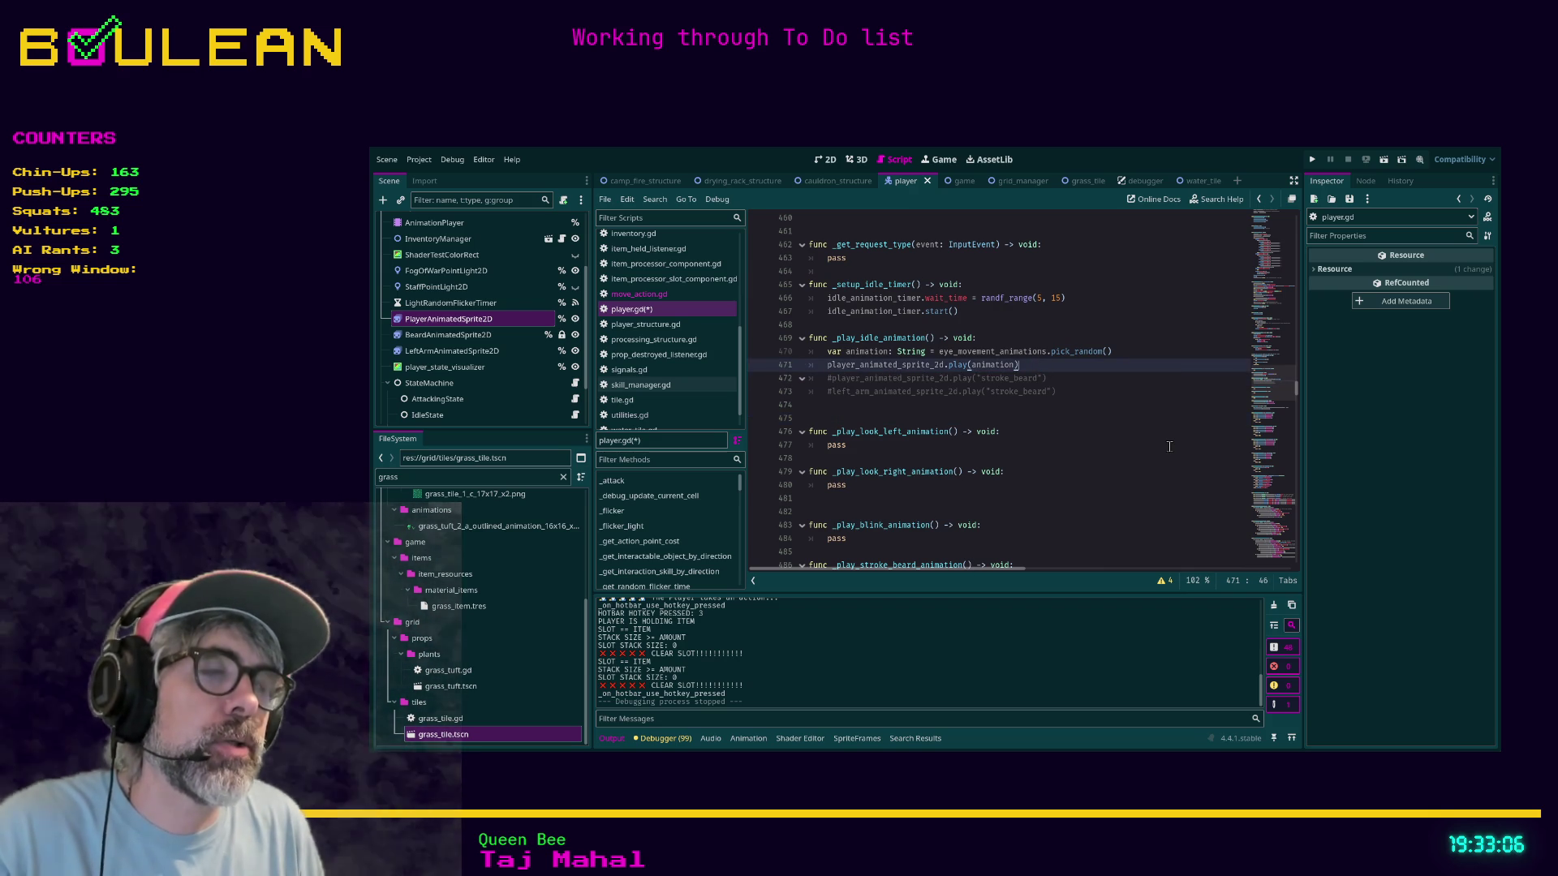
pyautogui.press('Return')
pyautogui.write('if')
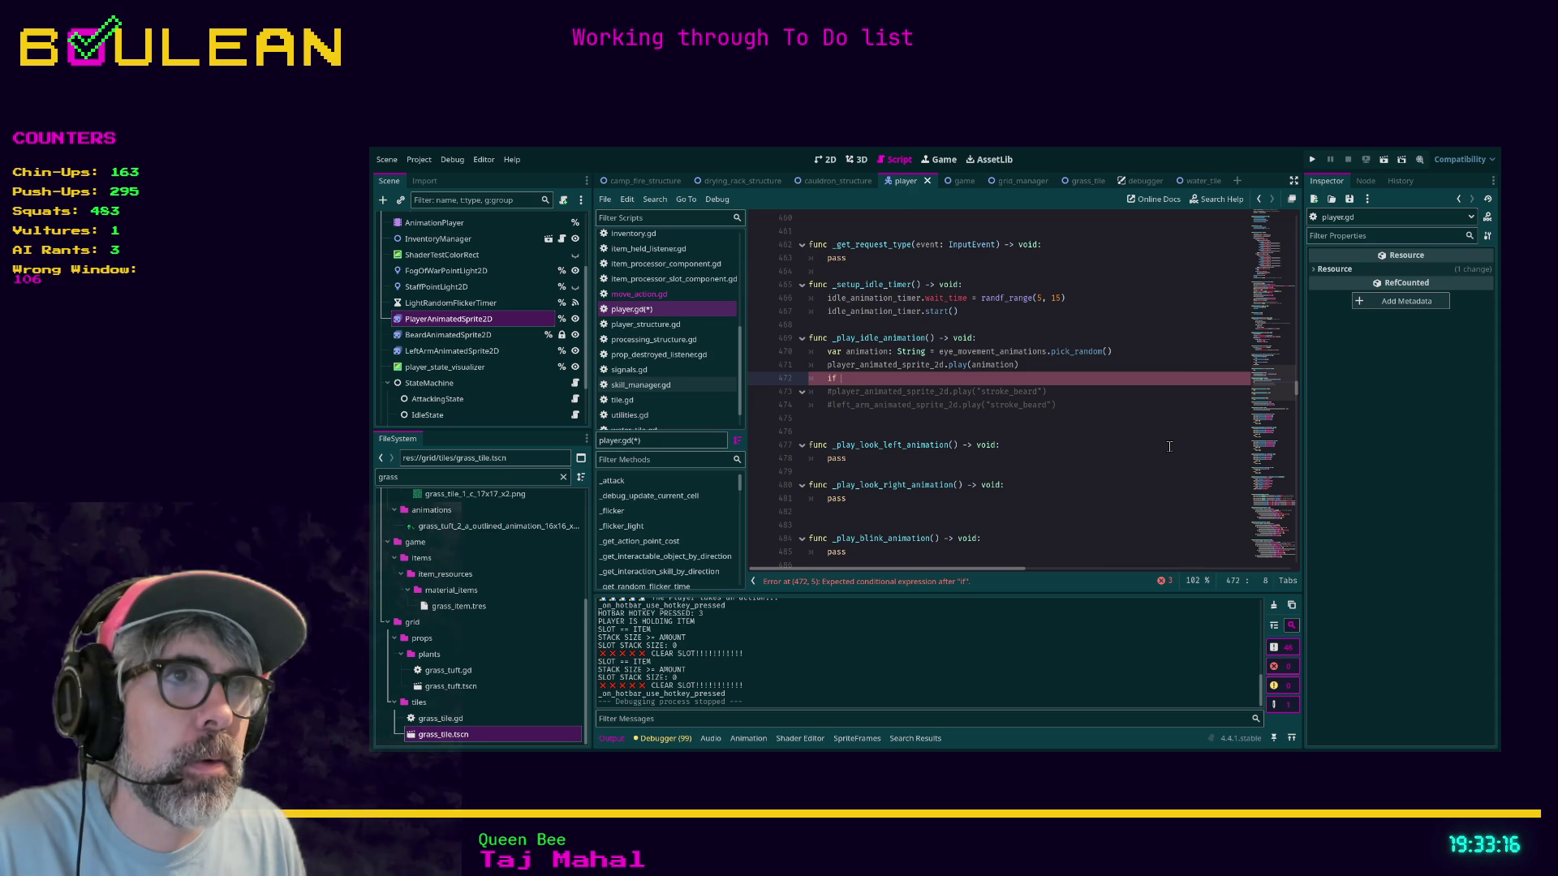
pyautogui.write('ani')
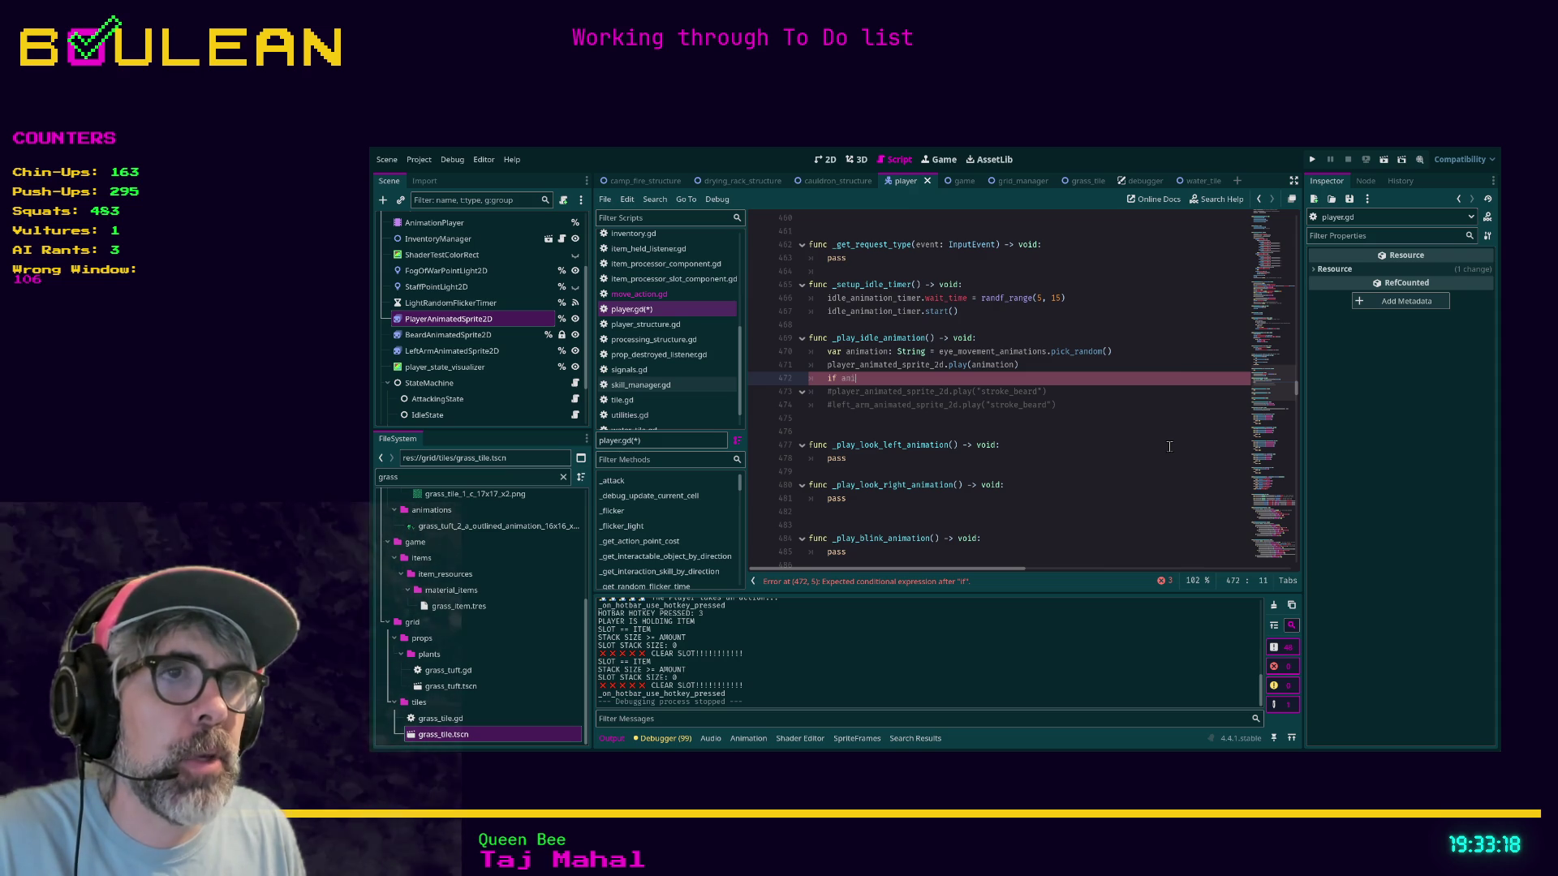
pyautogui.write('mation')
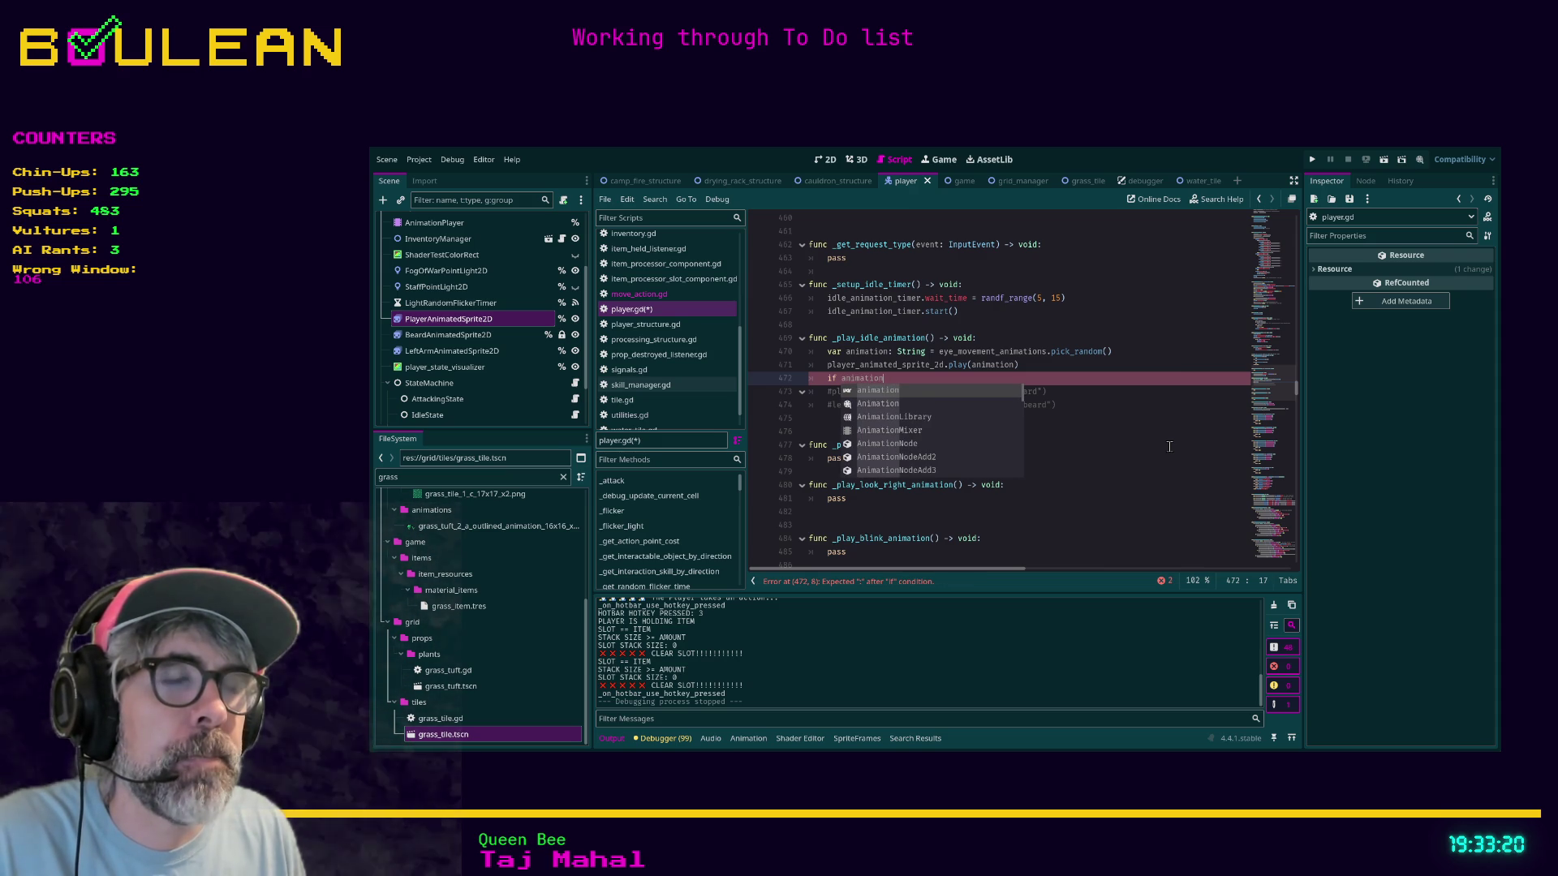
pyautogui.write(' == "stroke')
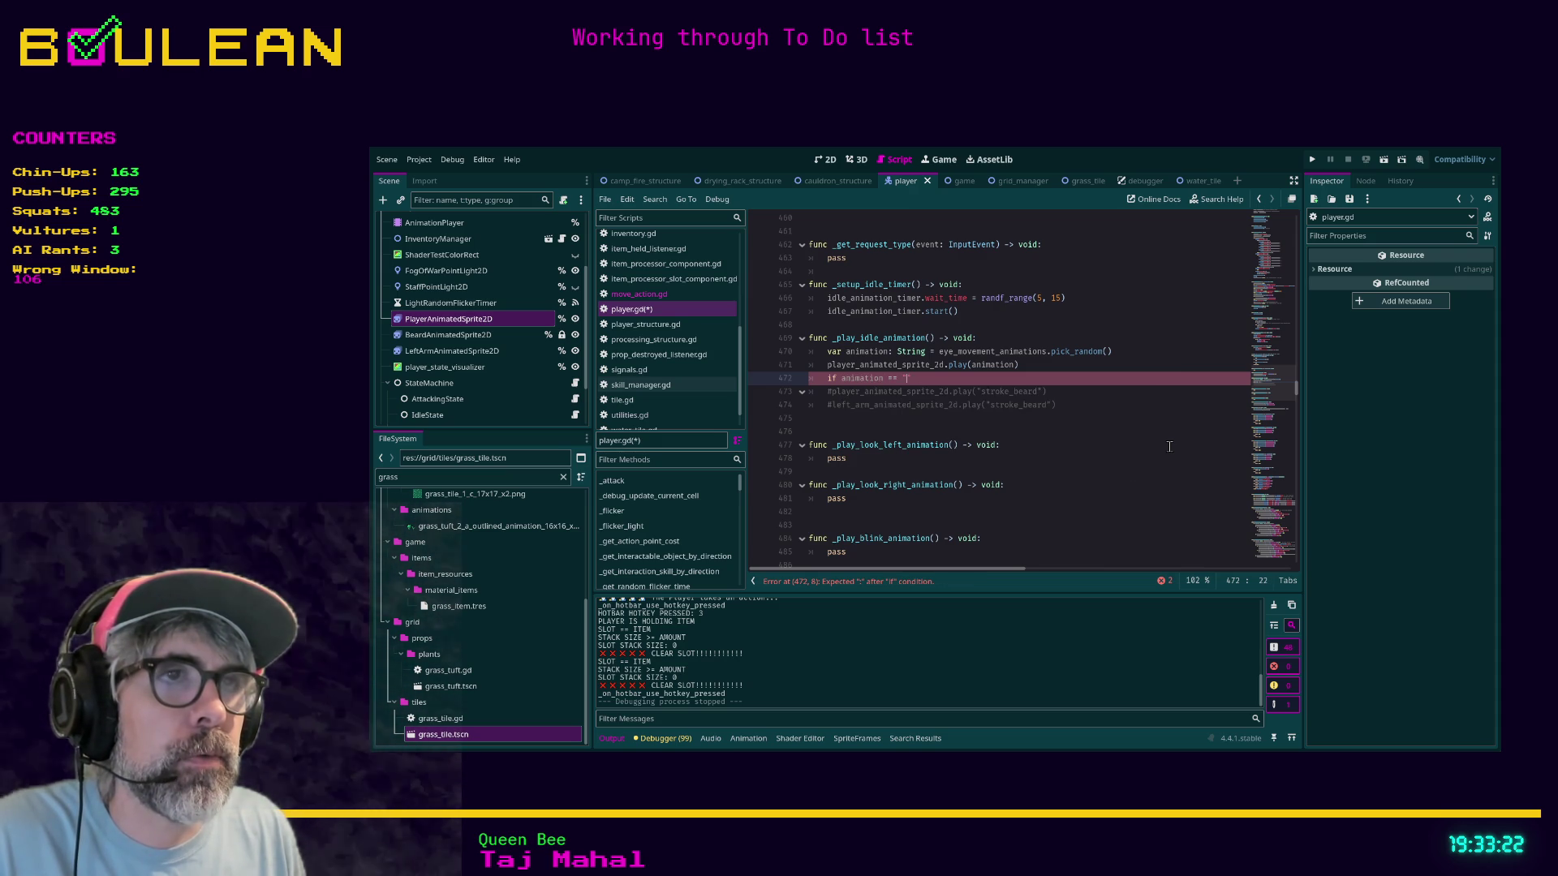
pyautogui.write('_beard')
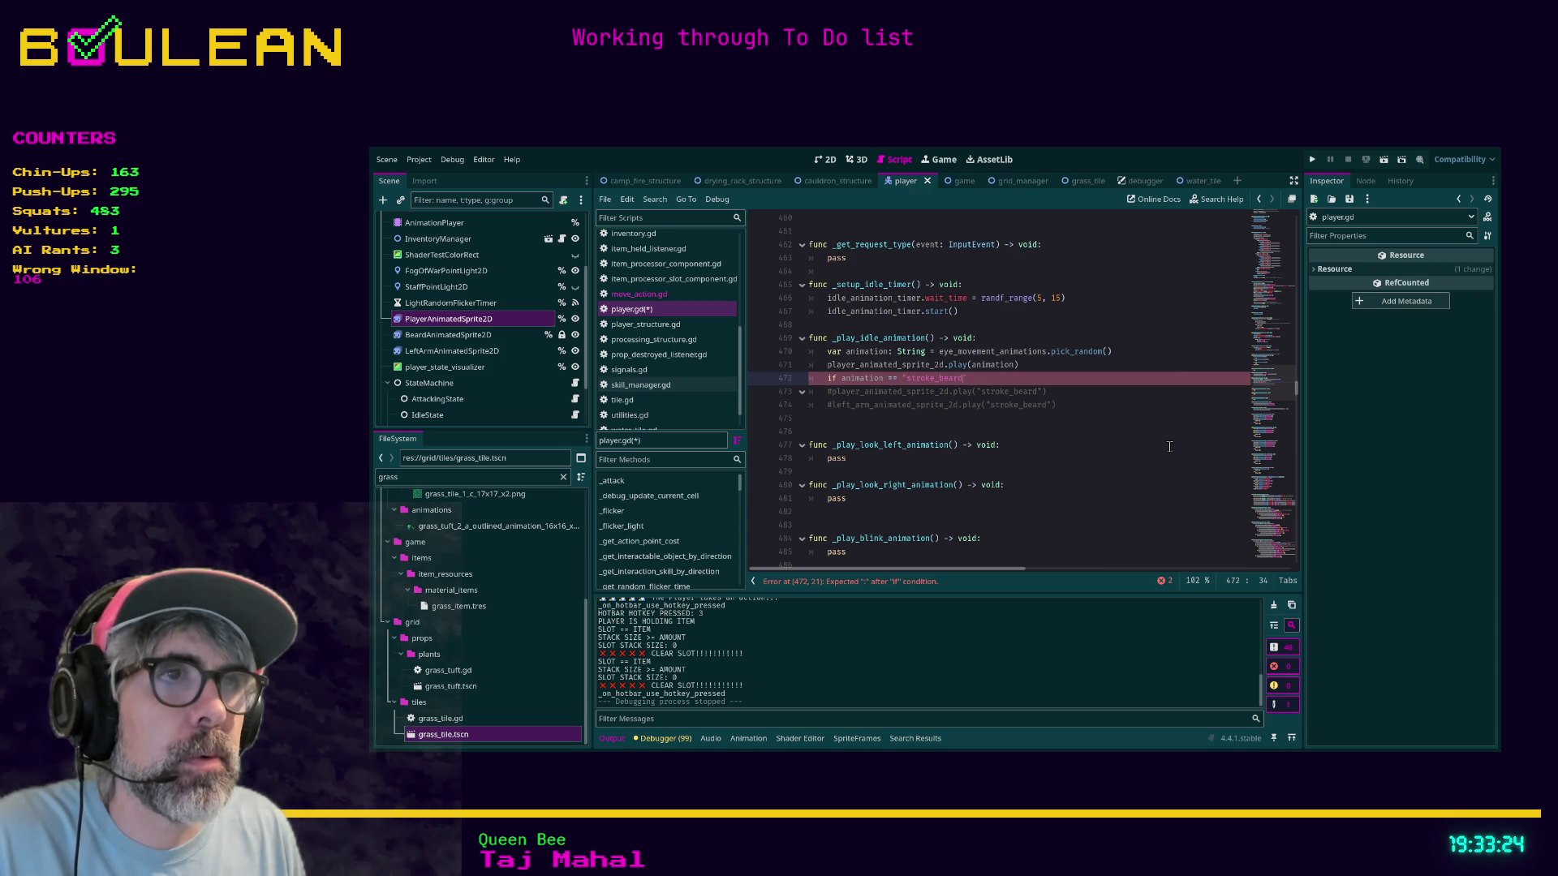
pyautogui.write('"')
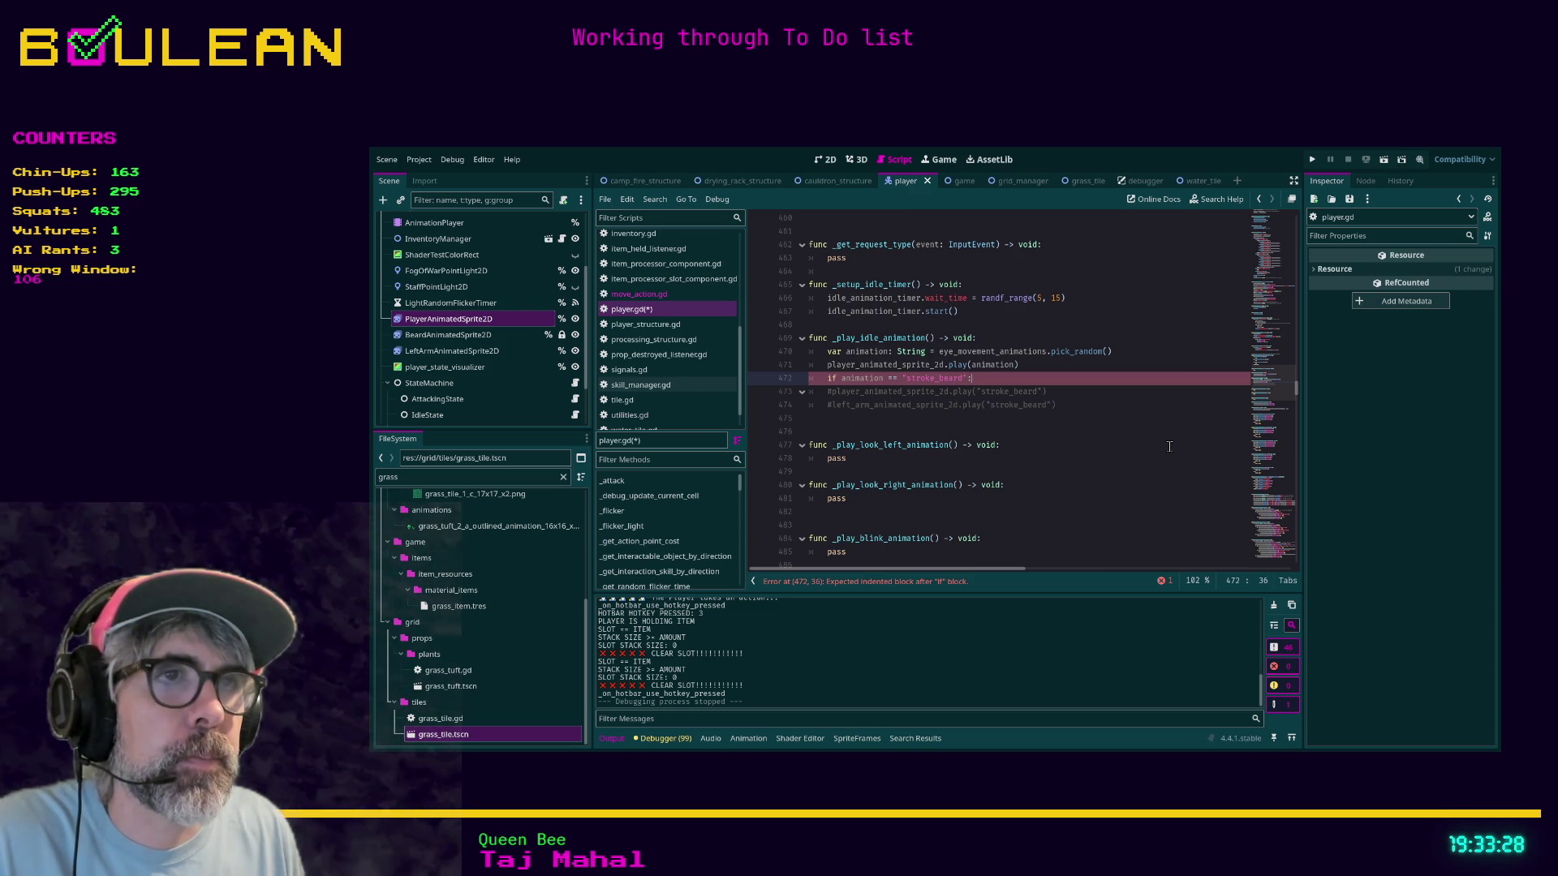
pyautogui.press('Return')
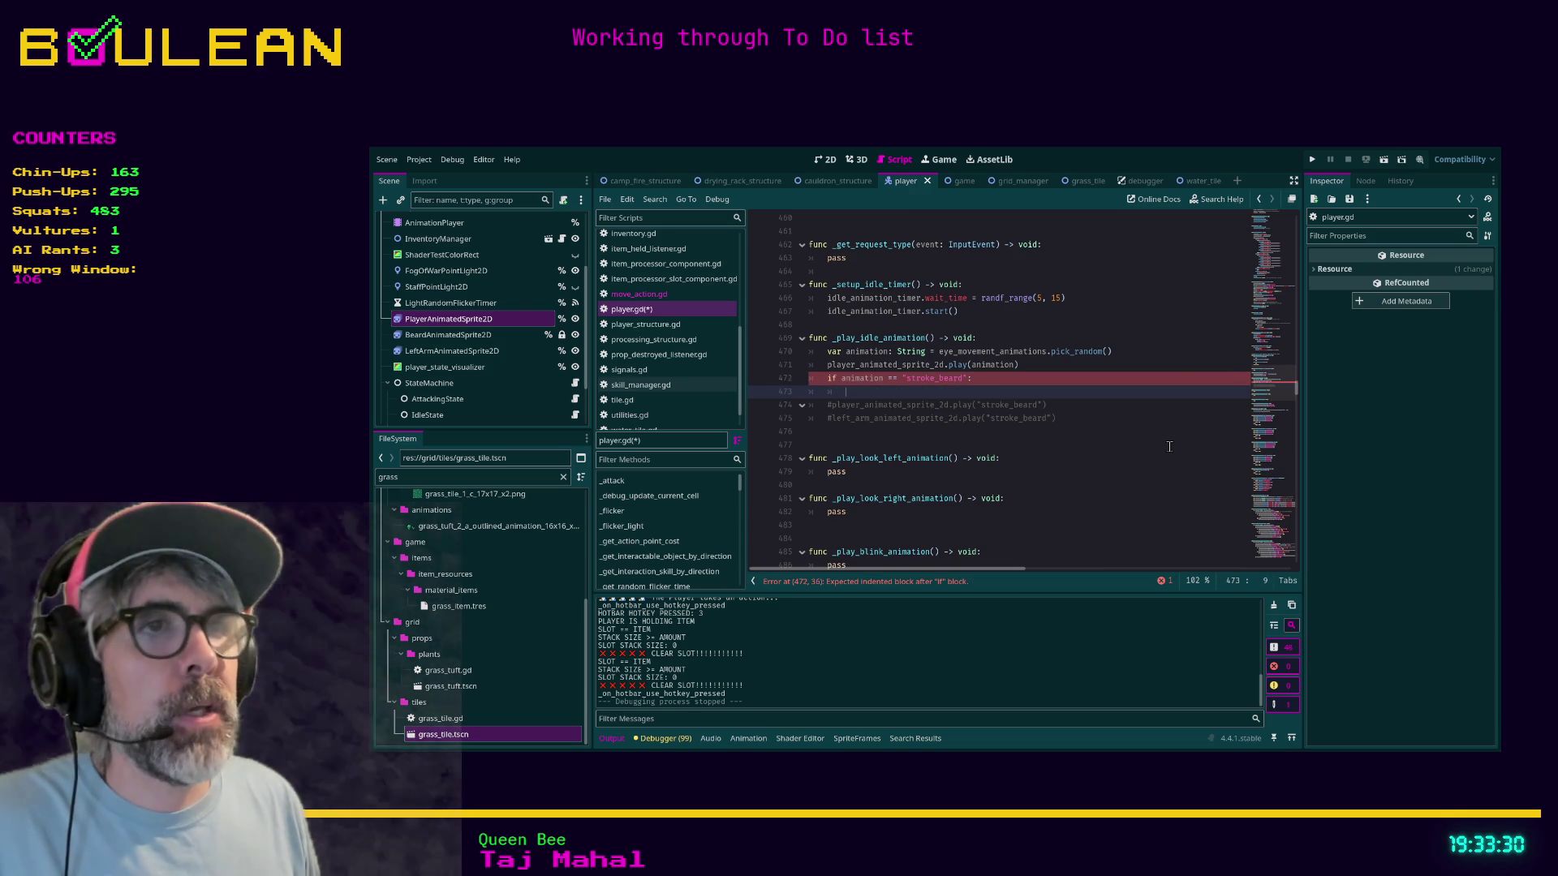
pyautogui.write('player')
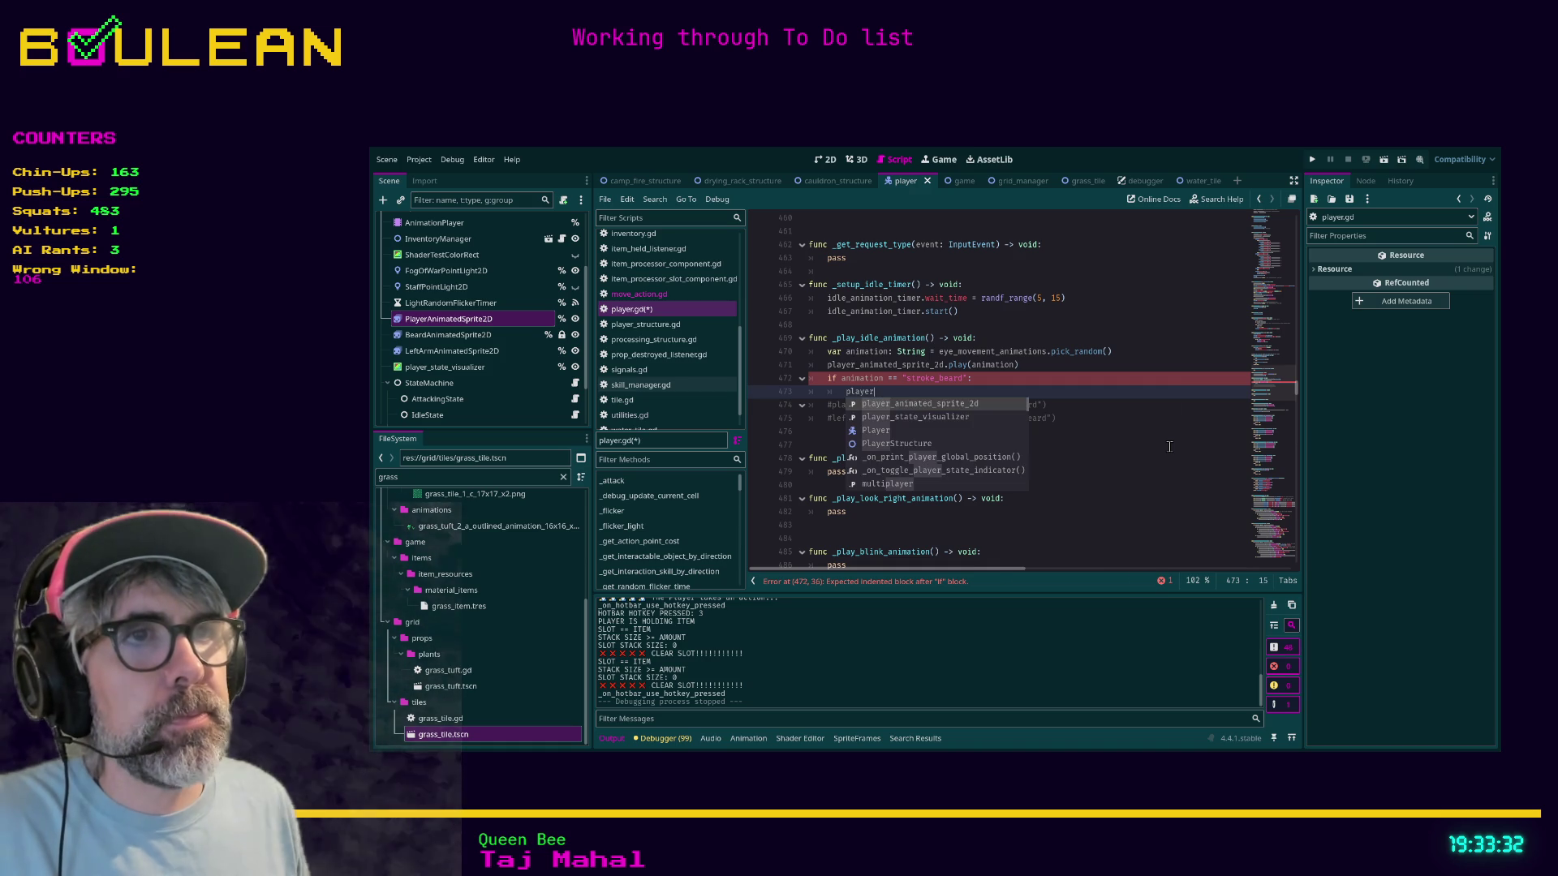
pyautogui.press('BackSpace')
pyautogui.press('BackSpace')
pyautogui.press('BackSpace')
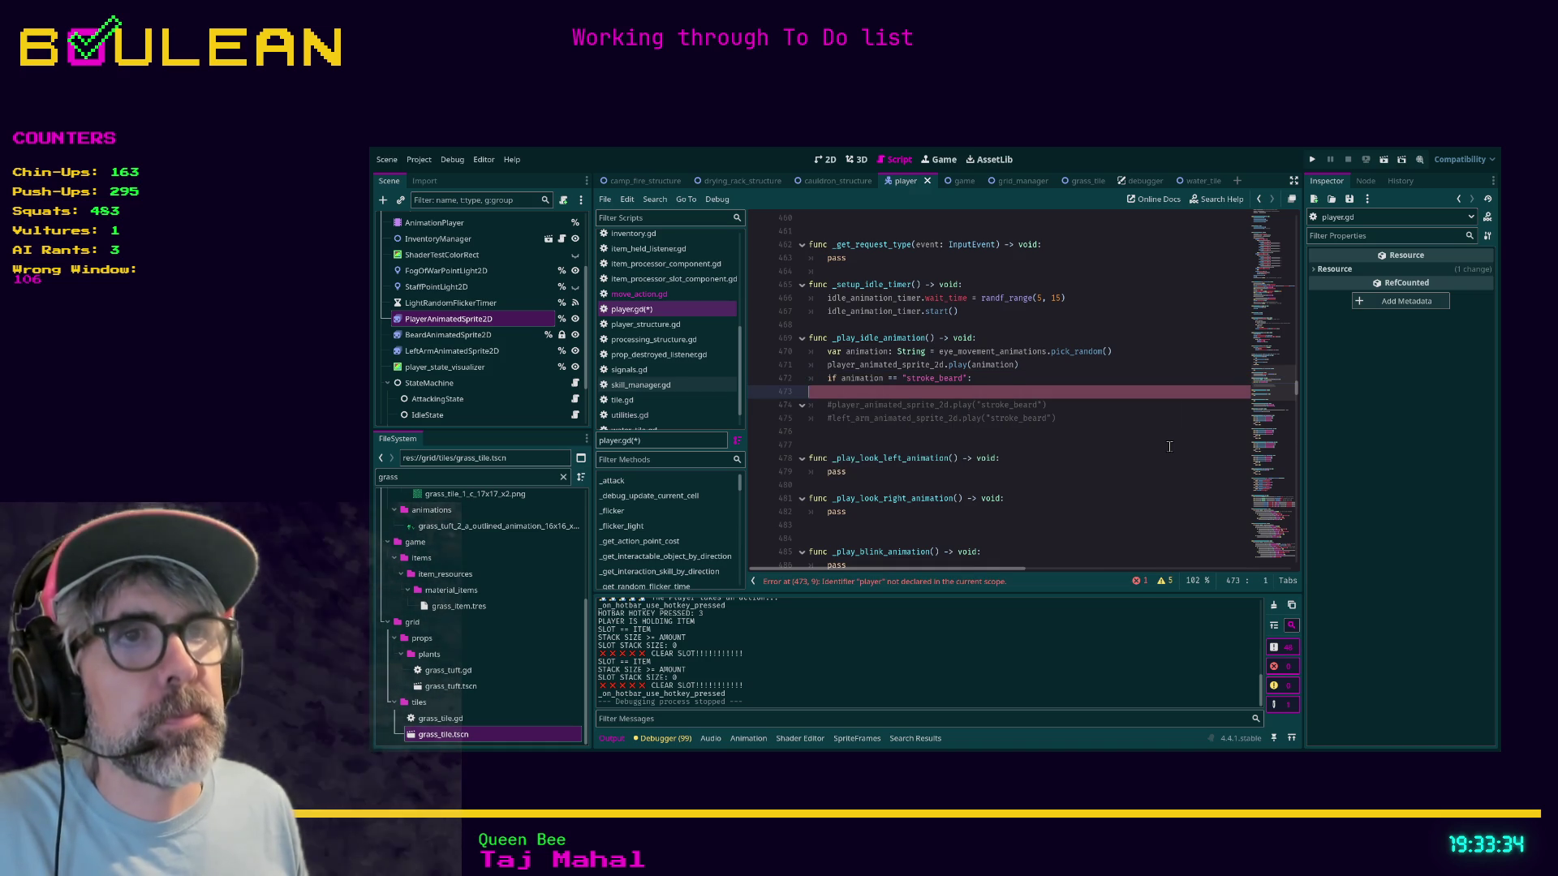
# Step: Uncomment the player and left arm stroke_beard play lines and indent them under the check
pyautogui.press('Down')
pyautogui.press('Down')
pyautogui.press('Delete')
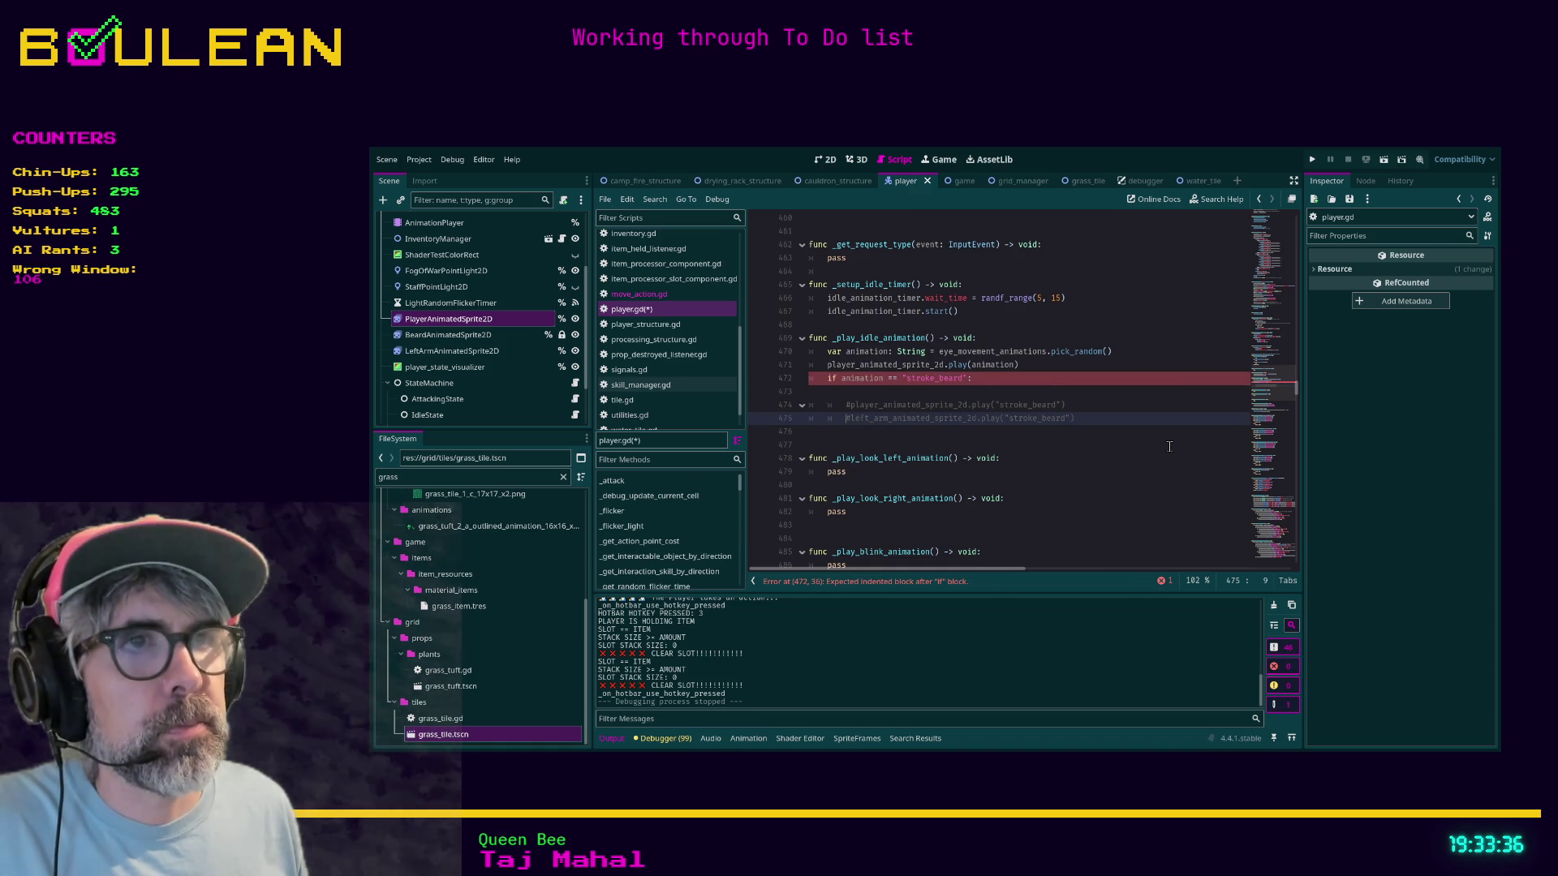
pyautogui.press('Tab')
pyautogui.press('Up')
pyautogui.press('Delete')
pyautogui.press('Up')
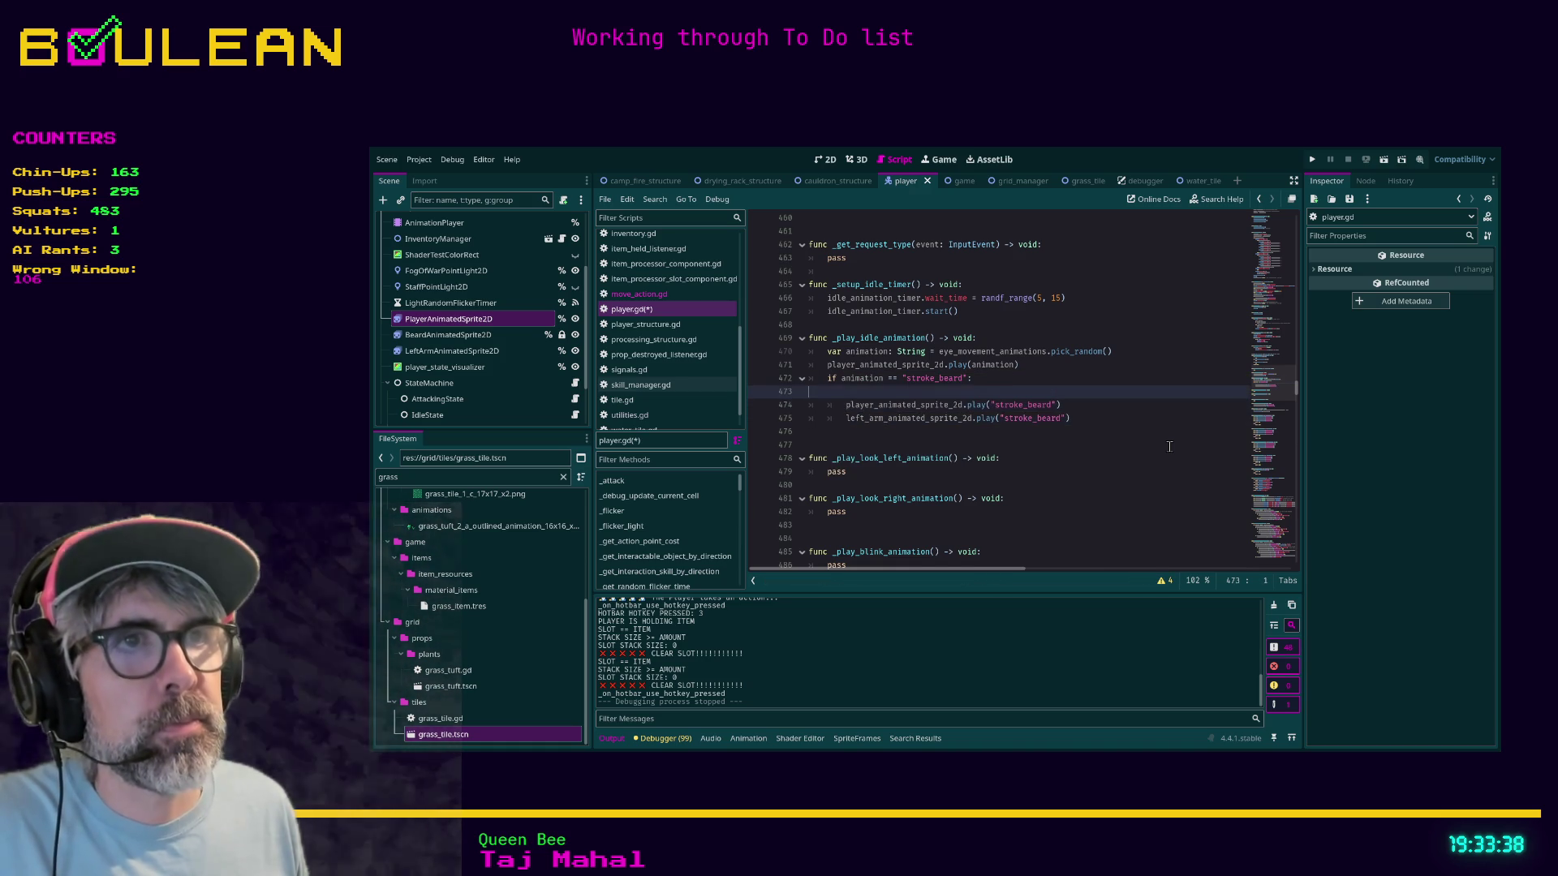
pyautogui.press('BackSpace')
pyautogui.press('Down')
# Step: Add left_arm_animated_sprite_2d.visible = true above the left arm play call
pyautogui.press('End')
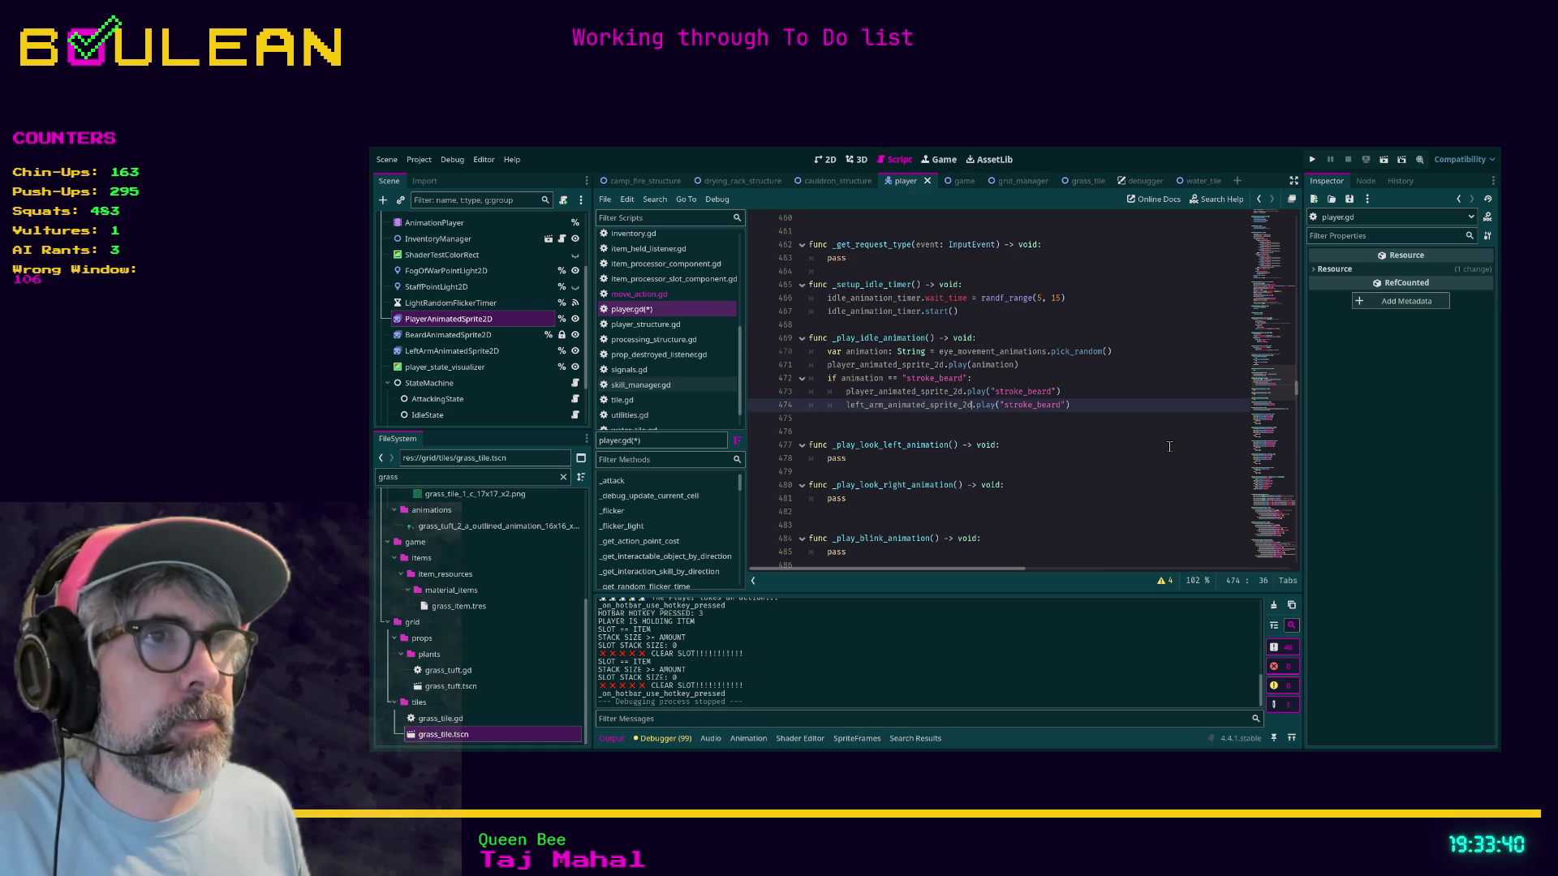
pyautogui.press('Return')
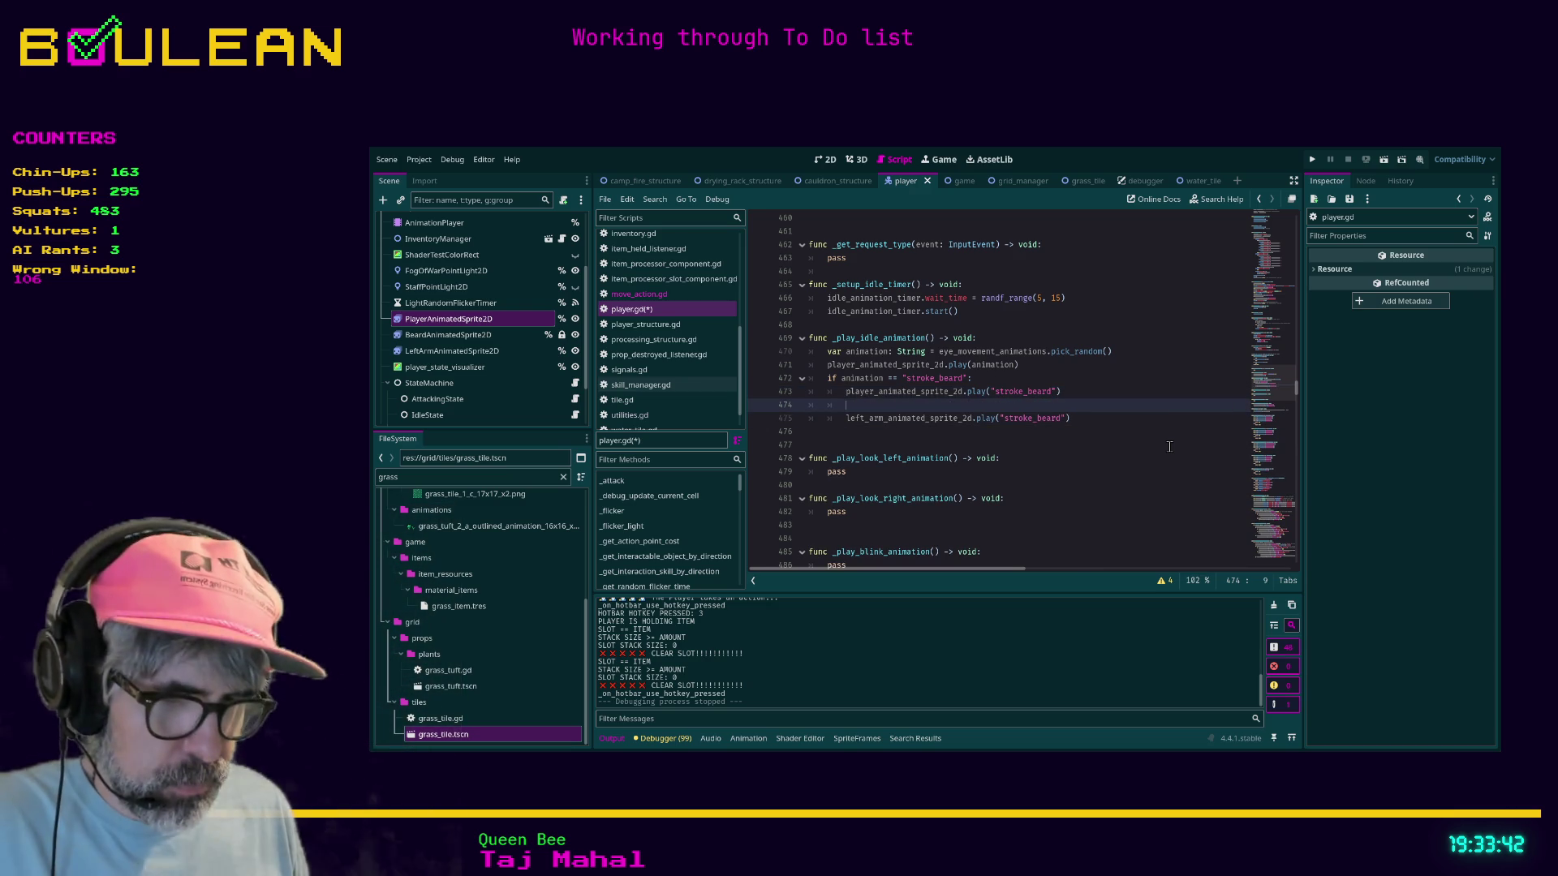
pyautogui.write('left_arm')
pyautogui.press('Return')
pyautogui.write('.visibl')
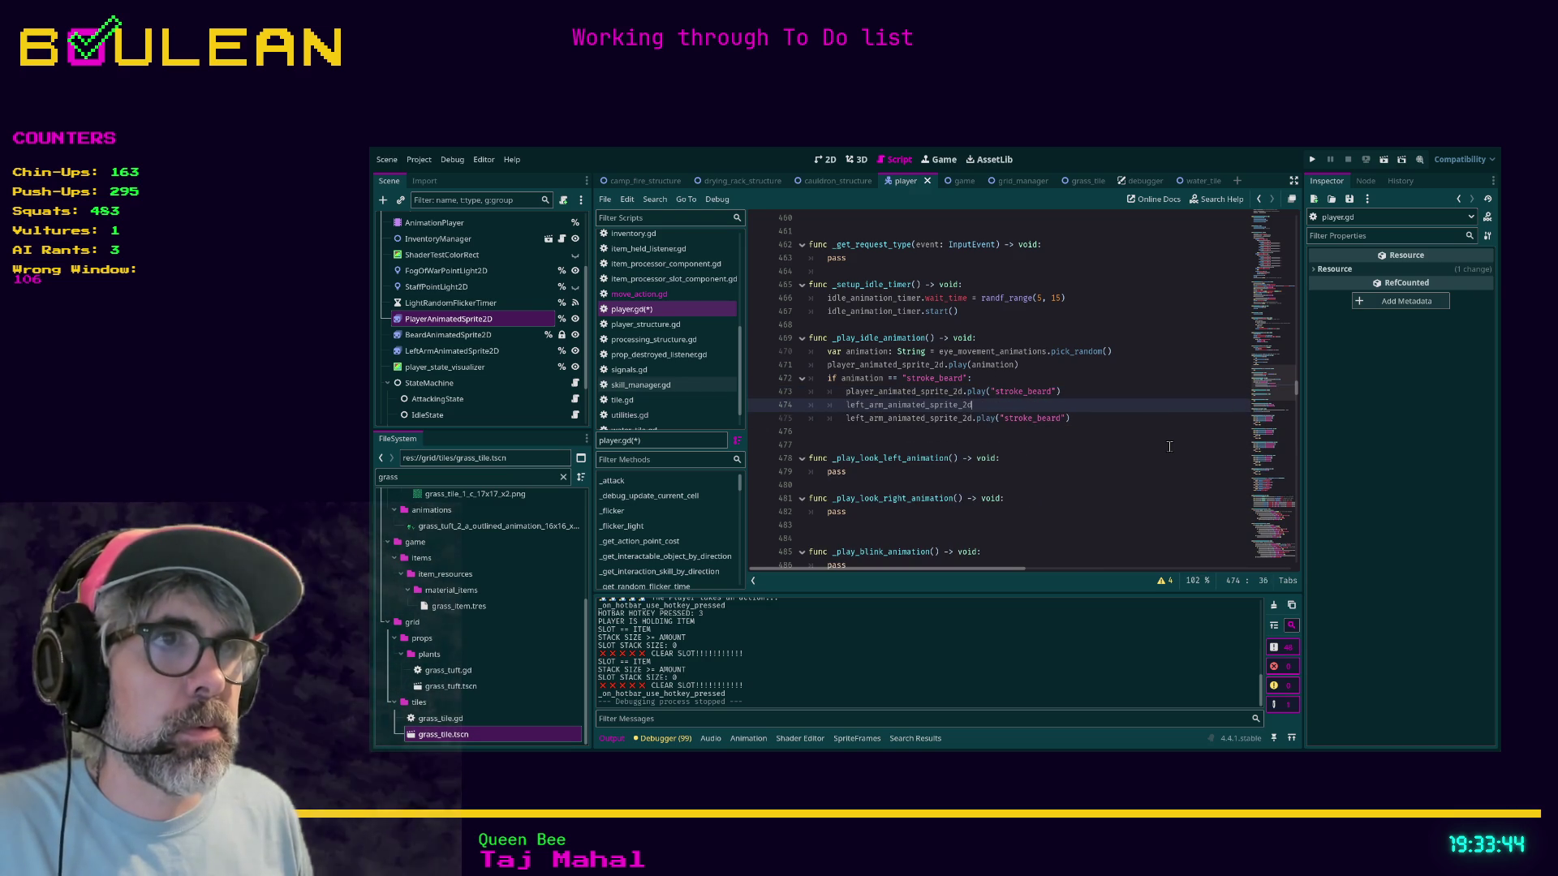
pyautogui.write('e = true')
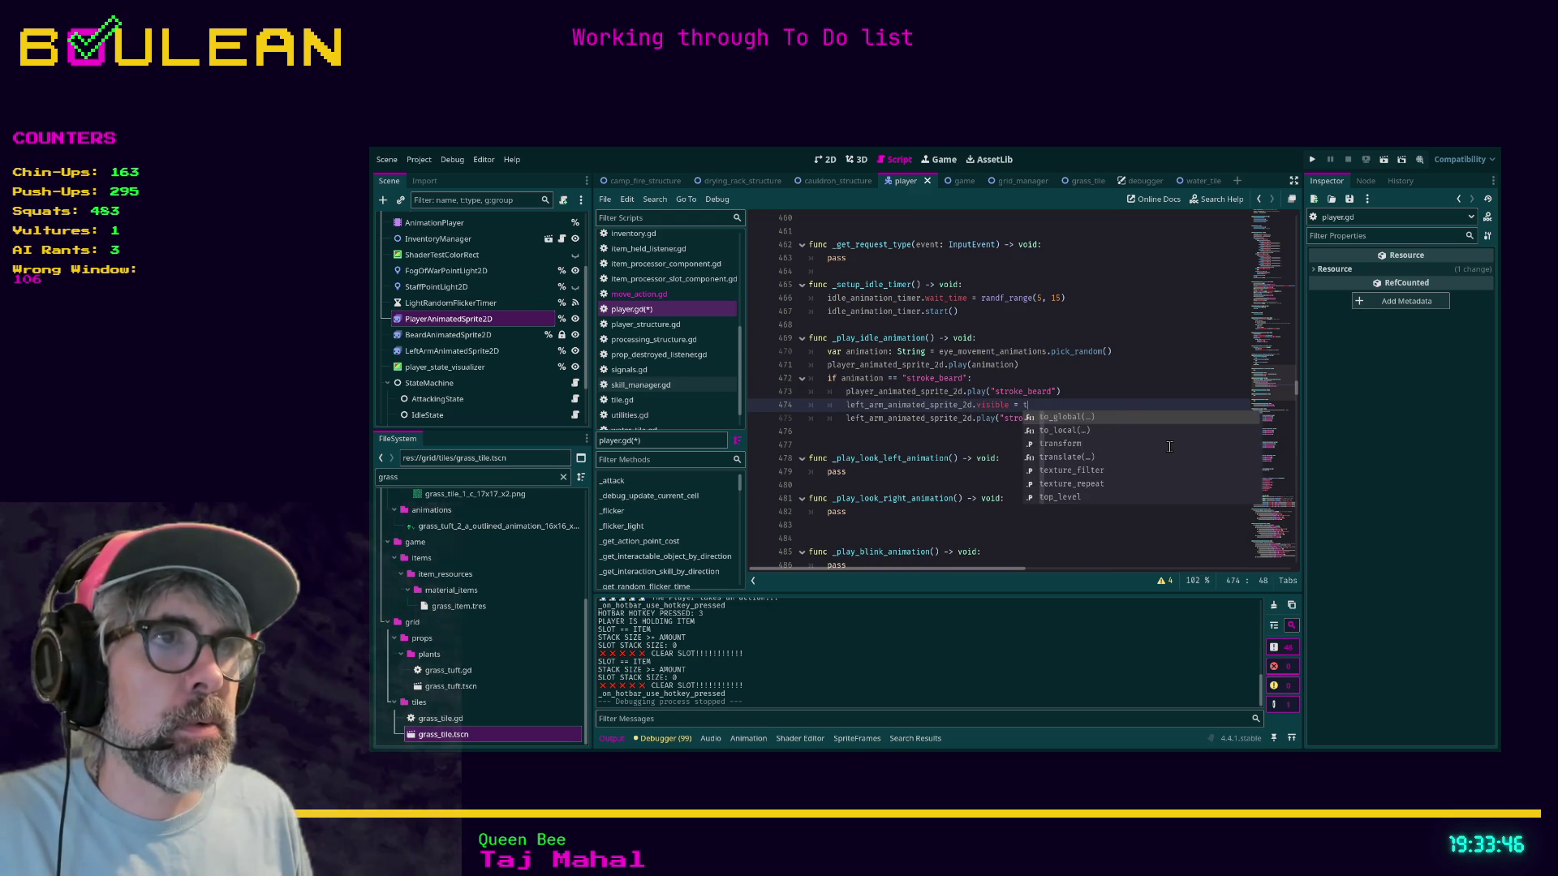
pyautogui.click(941, 430)
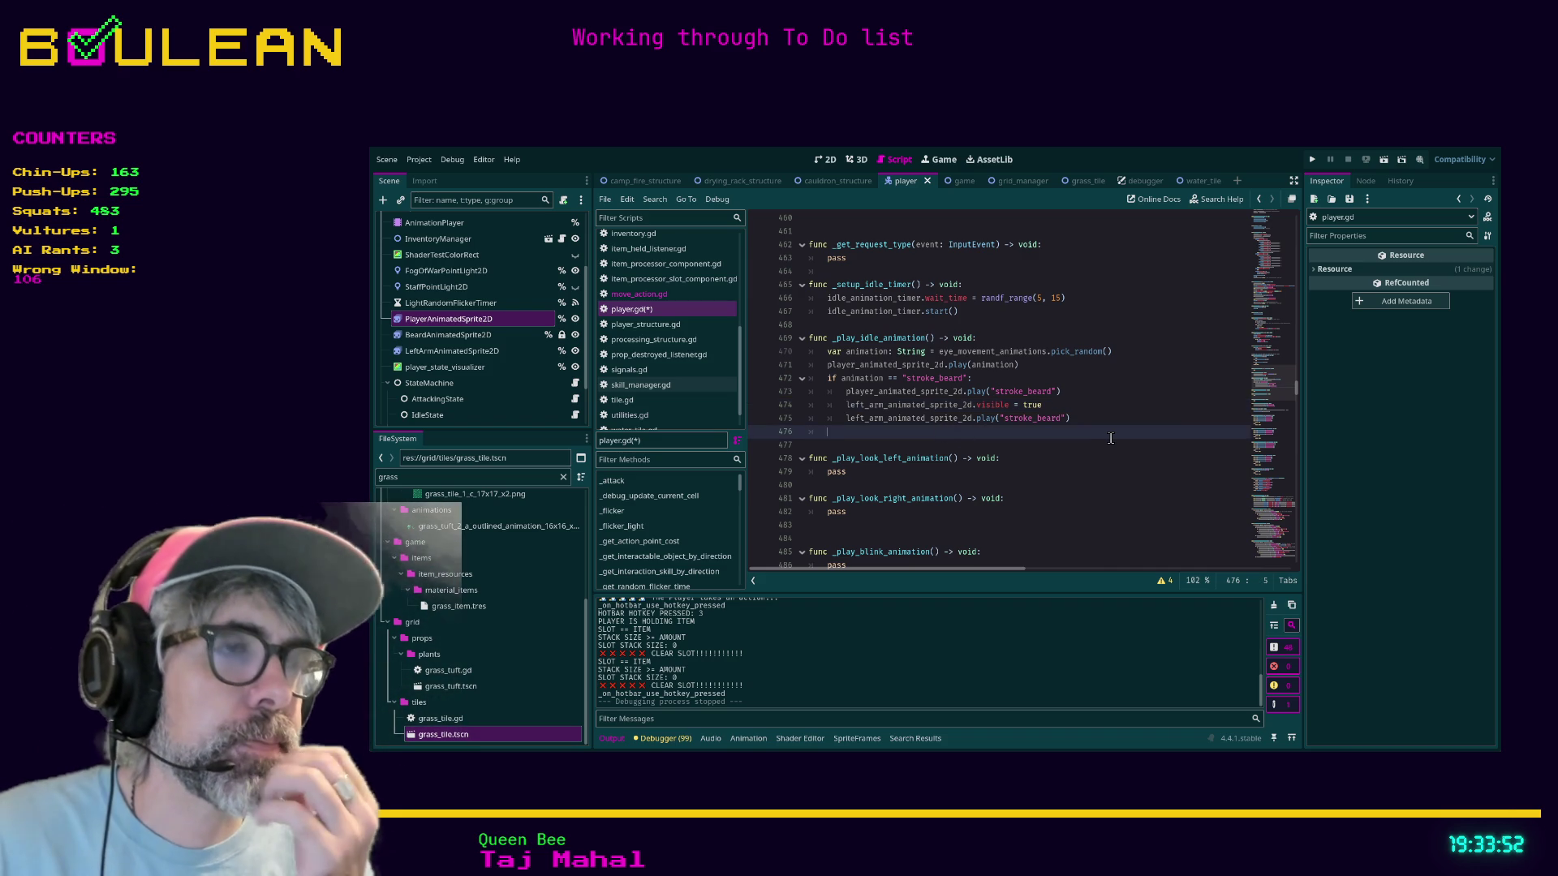
# Step: Add await left_arm_animated_sprite_2d.animation_finished inside the stroke_beard block
pyautogui.press('Tab')
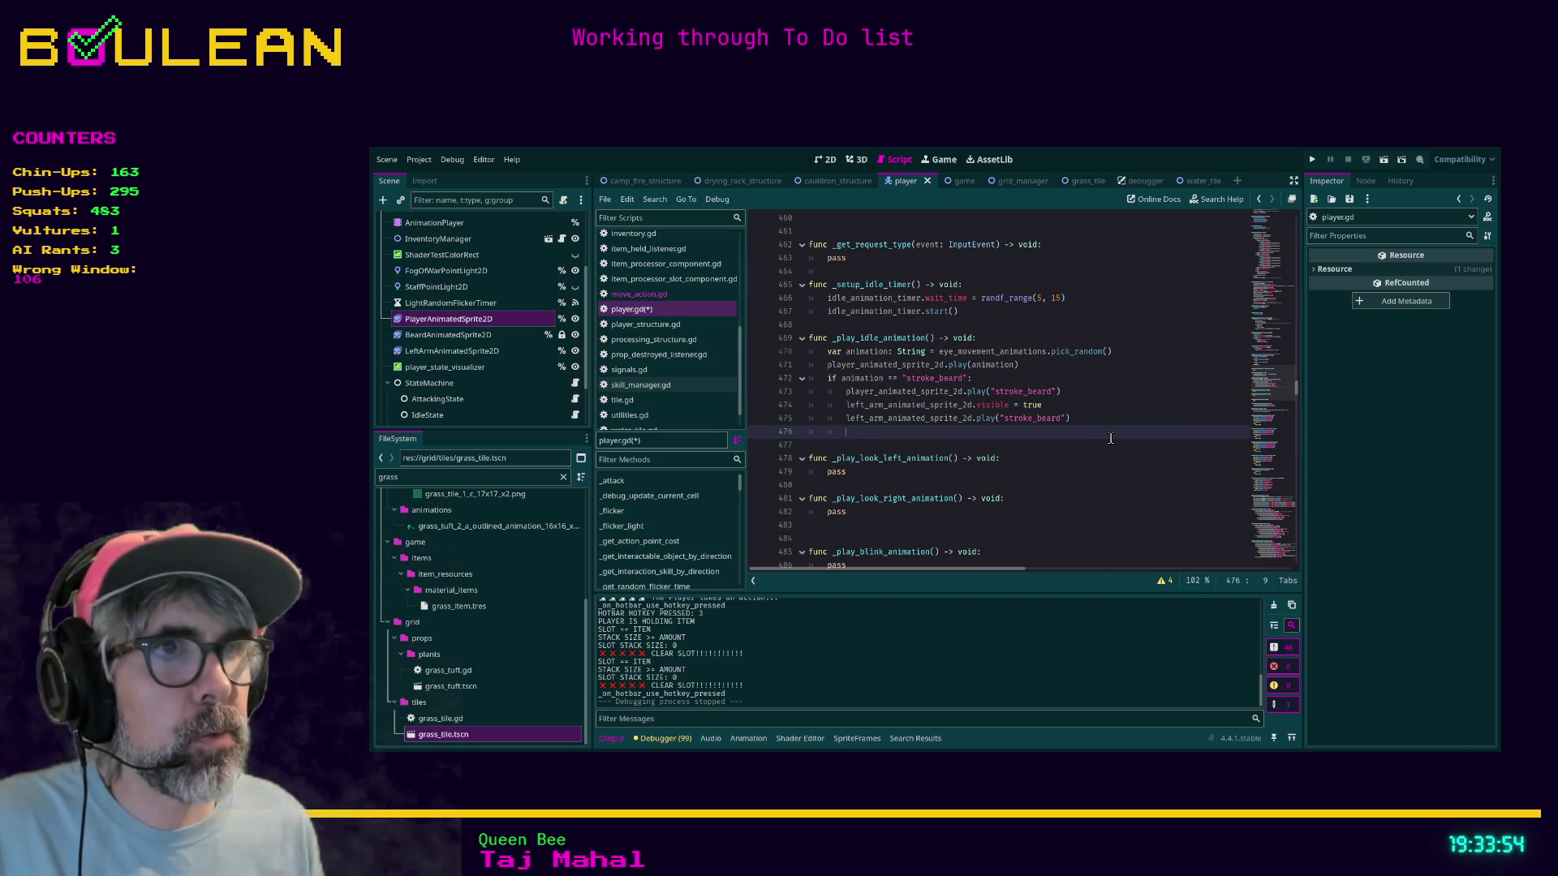
pyautogui.write('await anim')
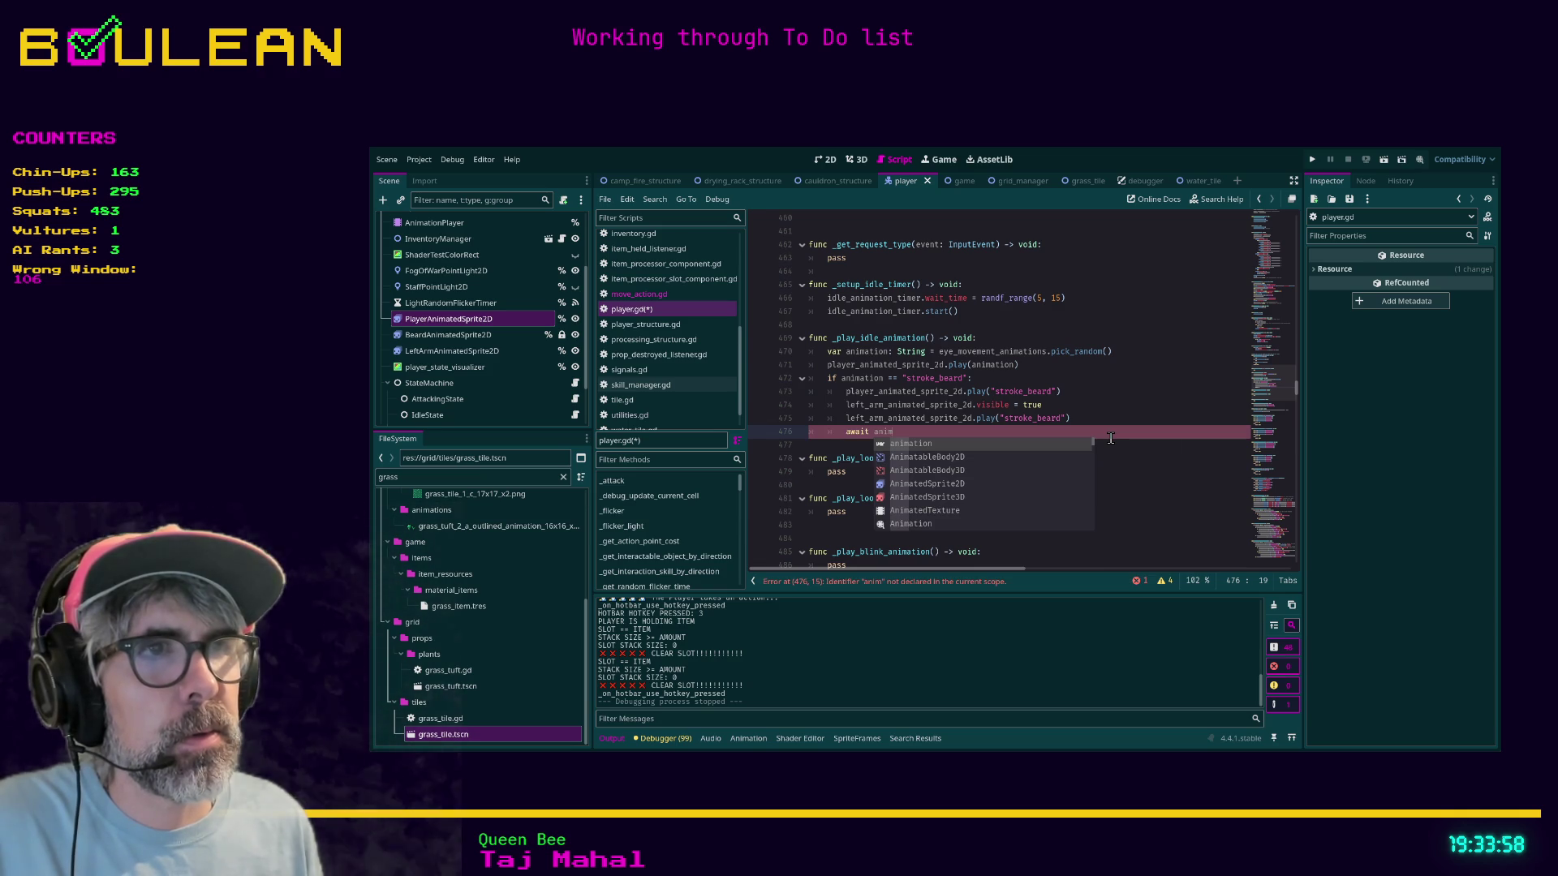
pyautogui.press('BackSpace')
pyautogui.press('BackSpace')
pyautogui.press('BackSpace')
pyautogui.write('left')
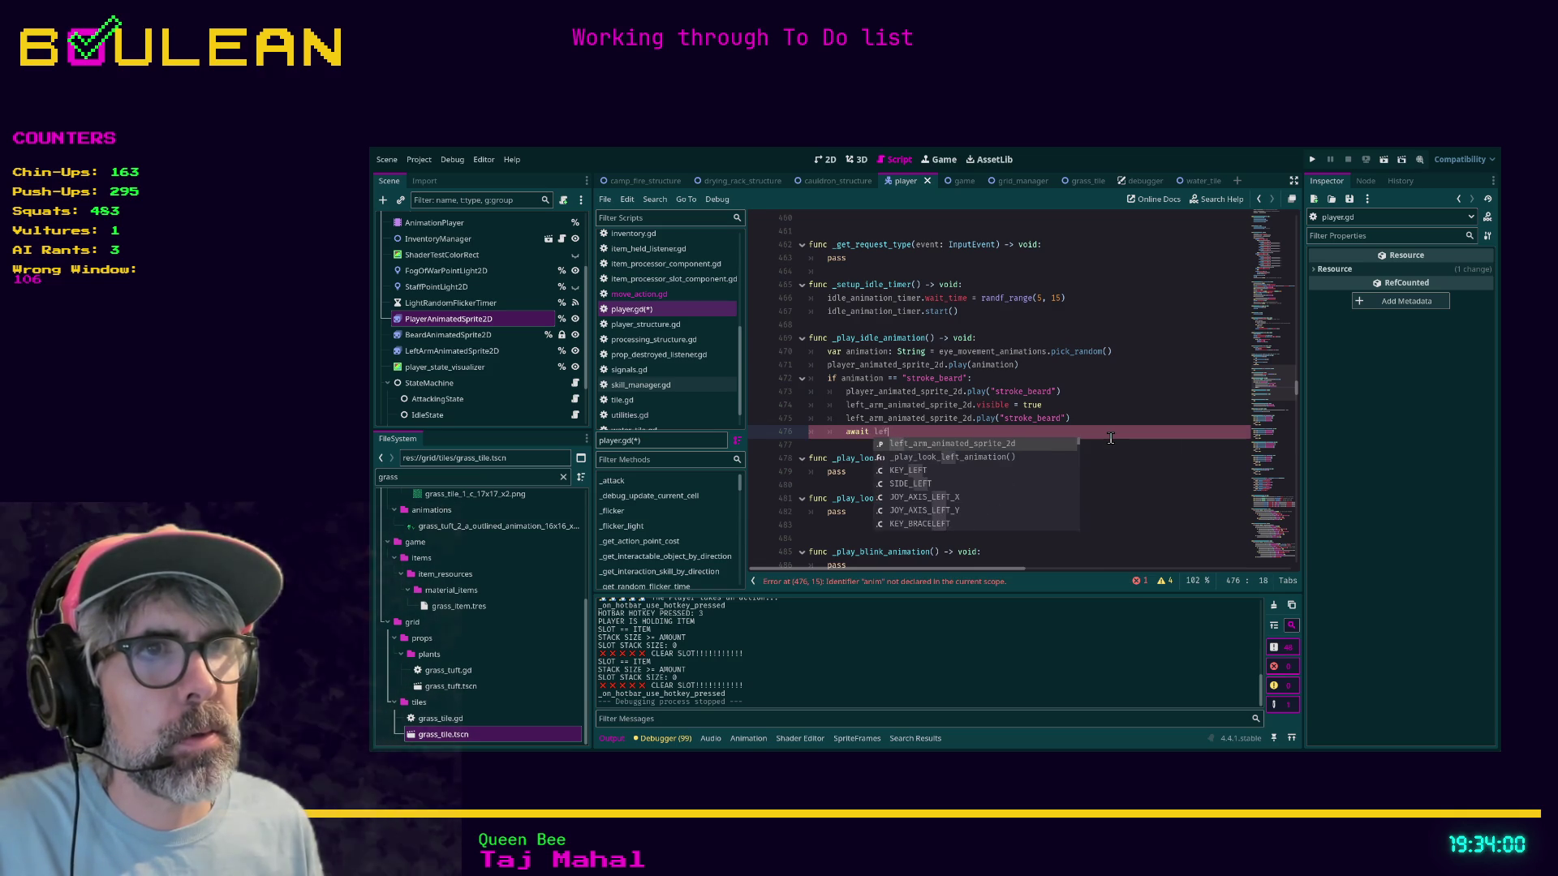
pyautogui.press('Return')
pyautogui.write('.fin')
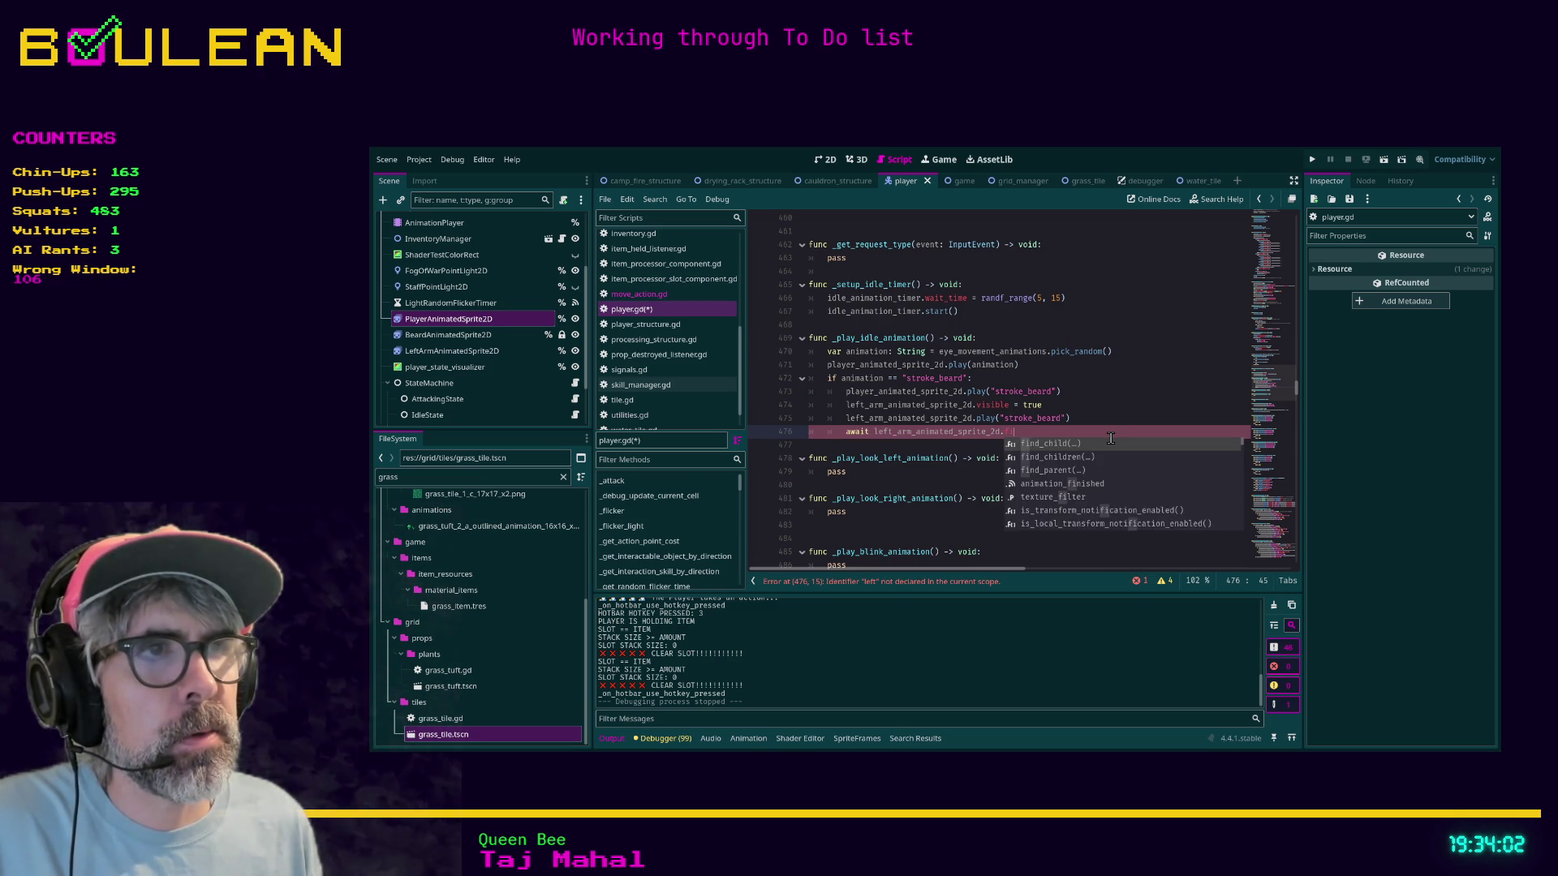
pyautogui.press('BackSpace')
pyautogui.press('BackSpace')
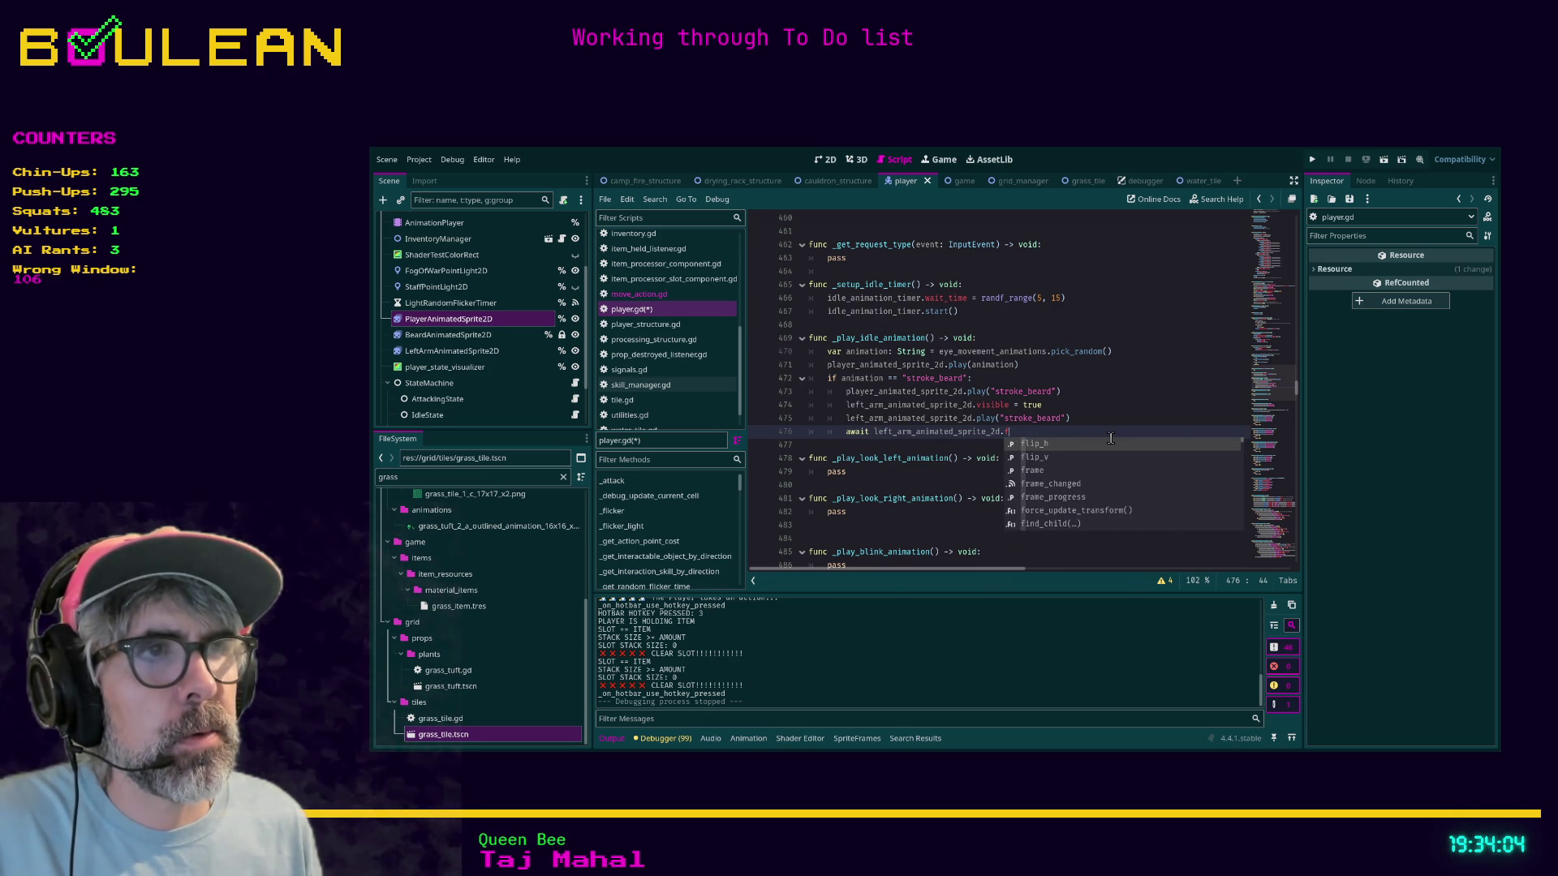
pyautogui.write('inish')
pyautogui.press('Return')
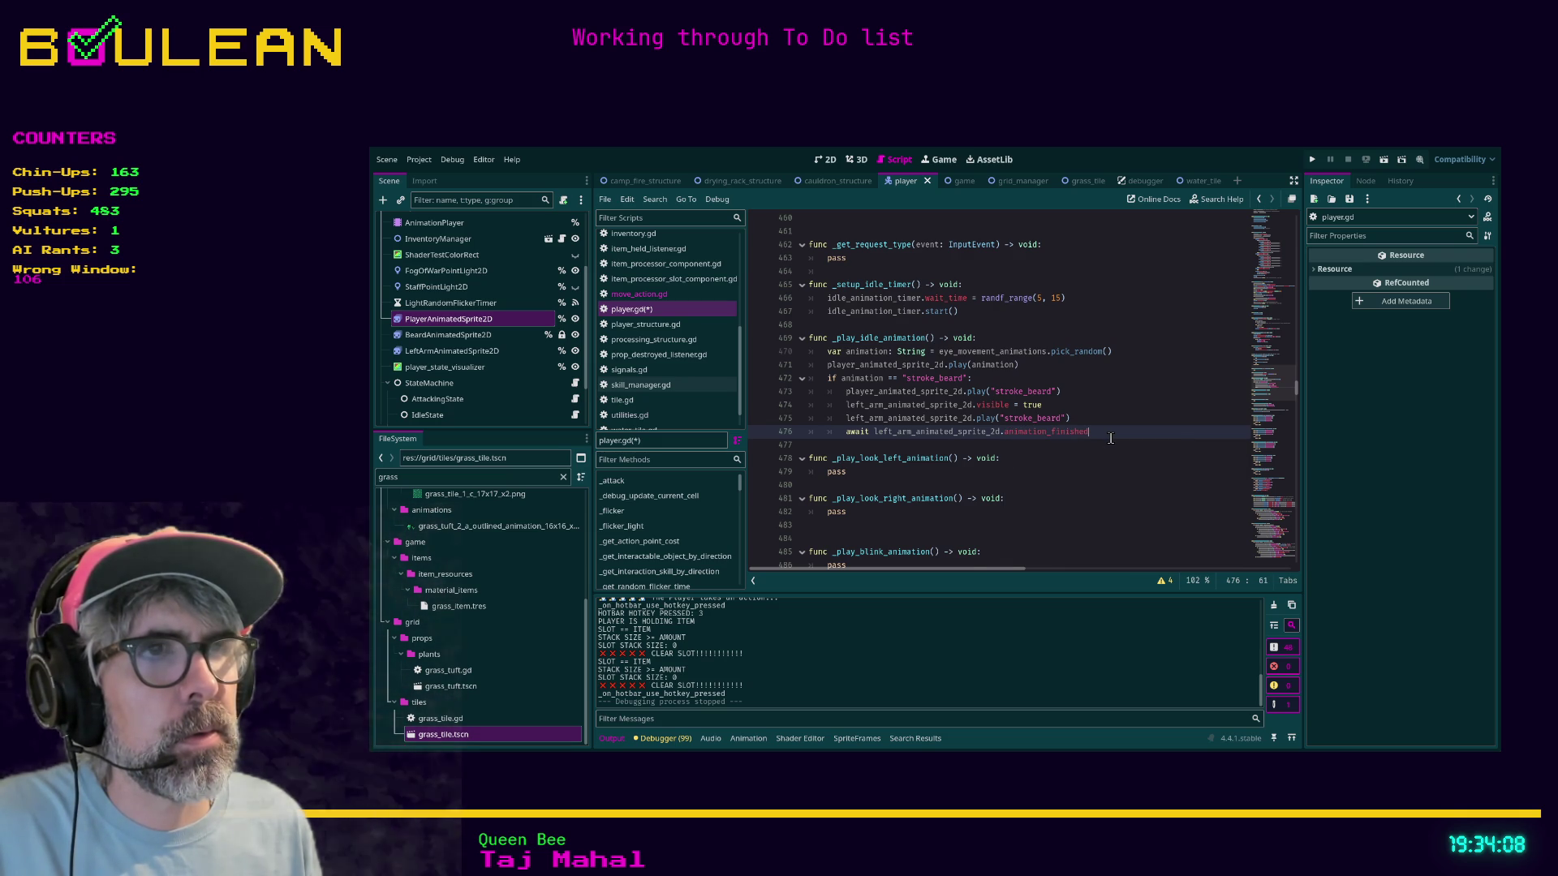
# Step: After the await, set left_arm_animated_sprite_2d.visible = false and indent the next line to the if level
pyautogui.press('Return')
pyautogui.write('lef')
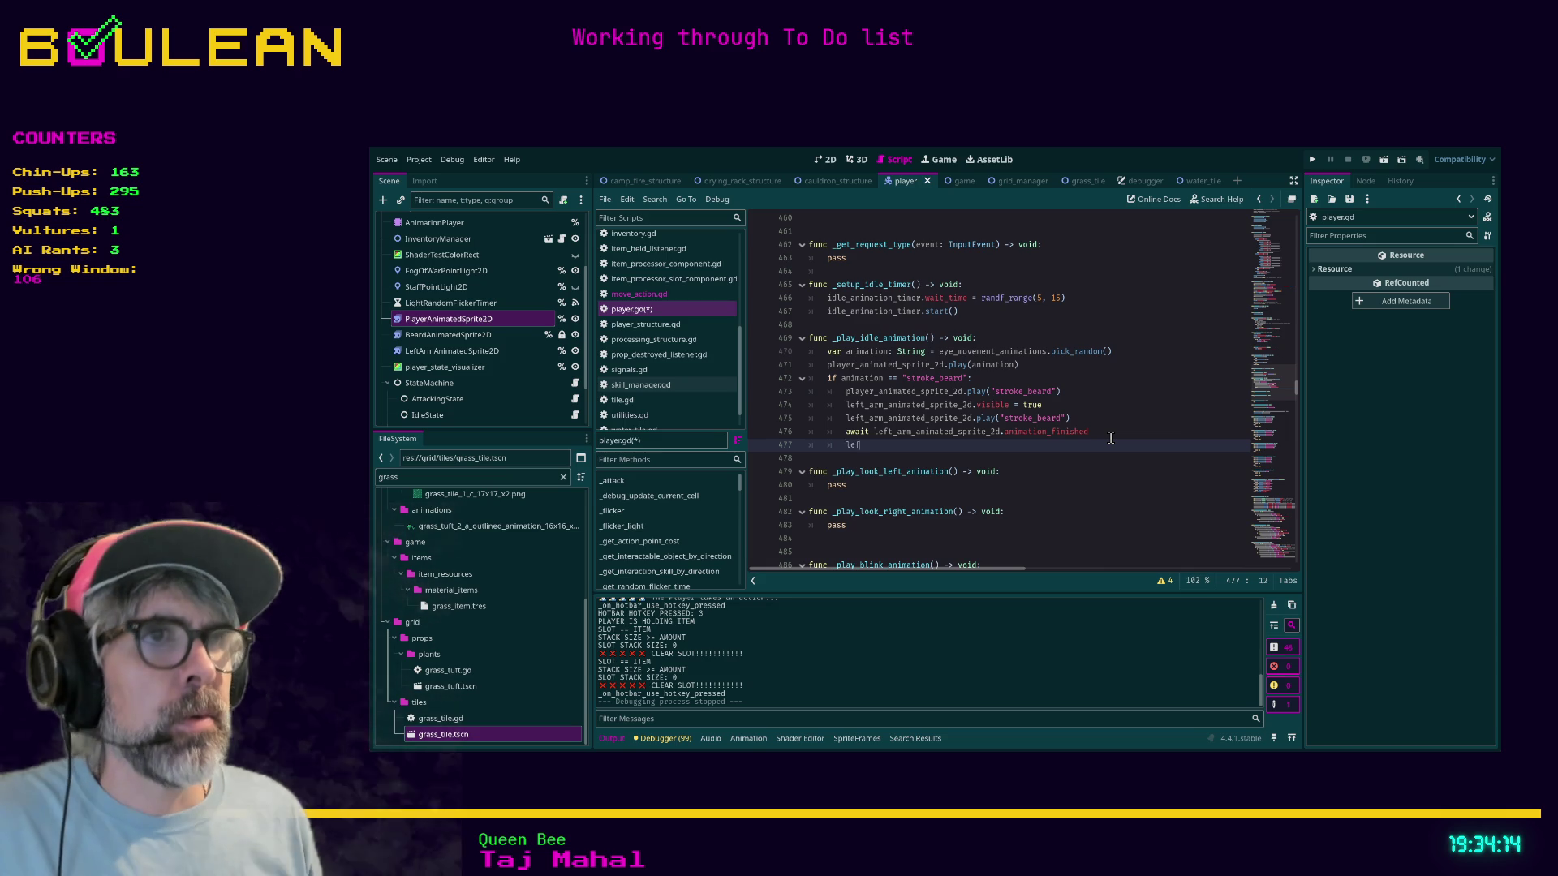
pyautogui.write('t_')
pyautogui.press('Return')
pyautogui.write('.vis')
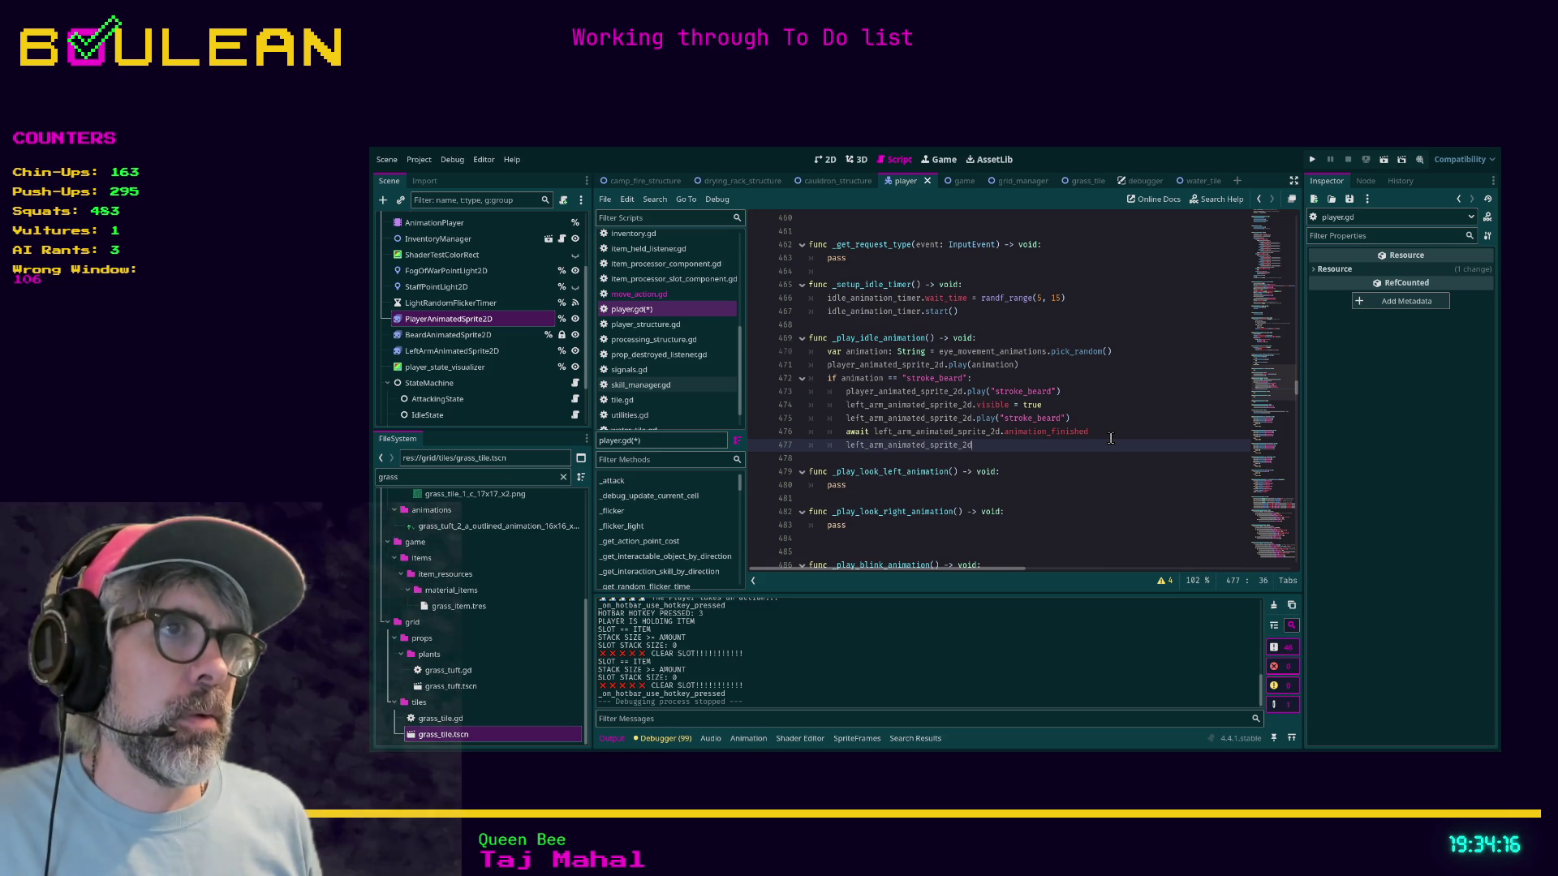
pyautogui.write('ible = false')
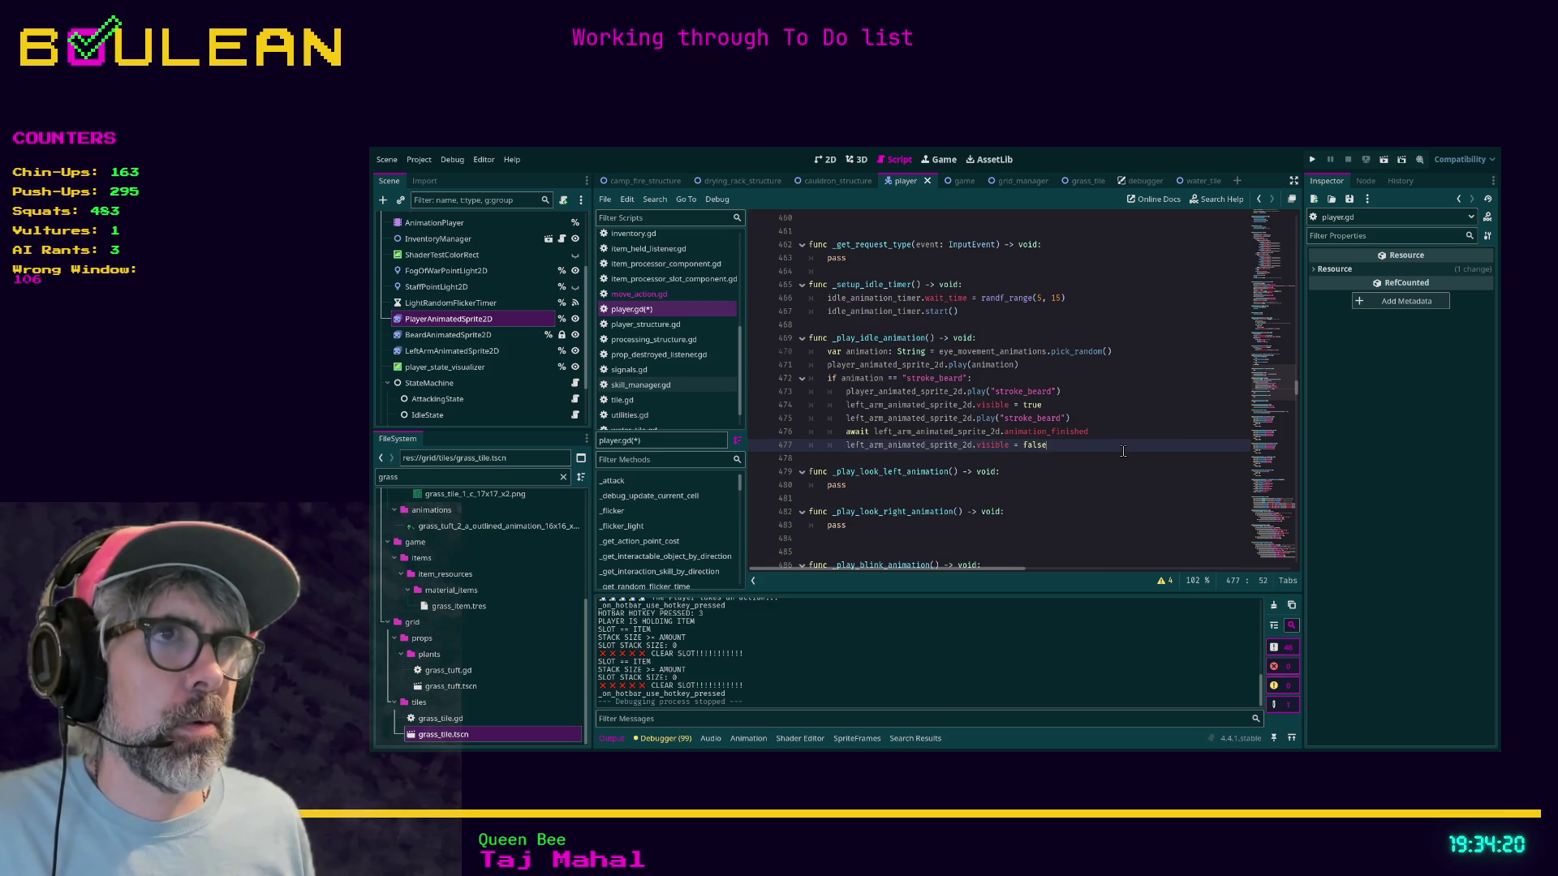
pyautogui.click(924, 459)
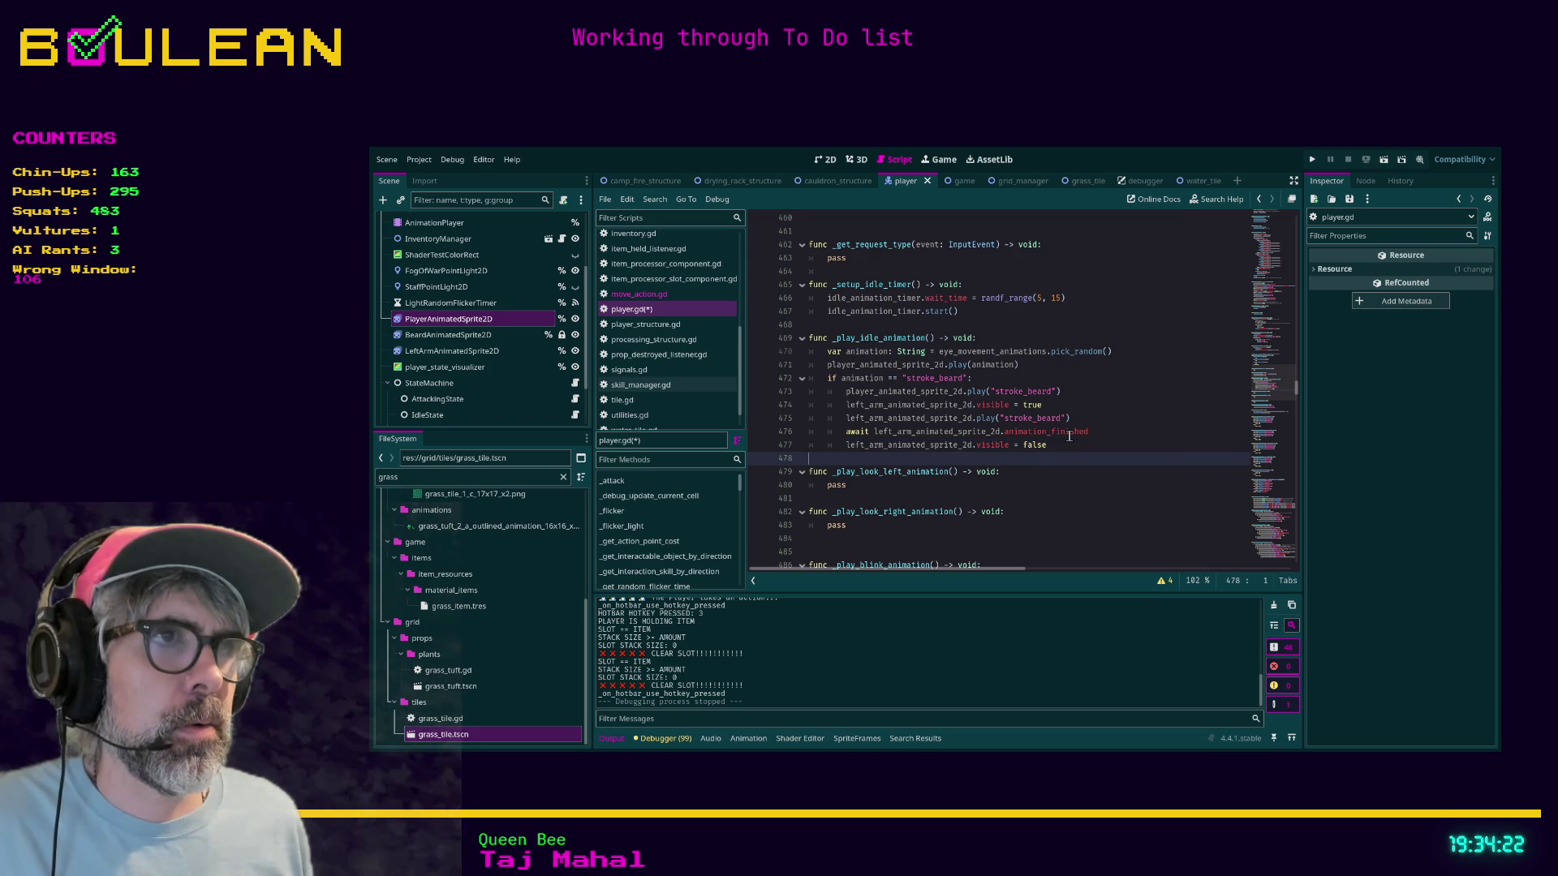
pyautogui.press('Tab')
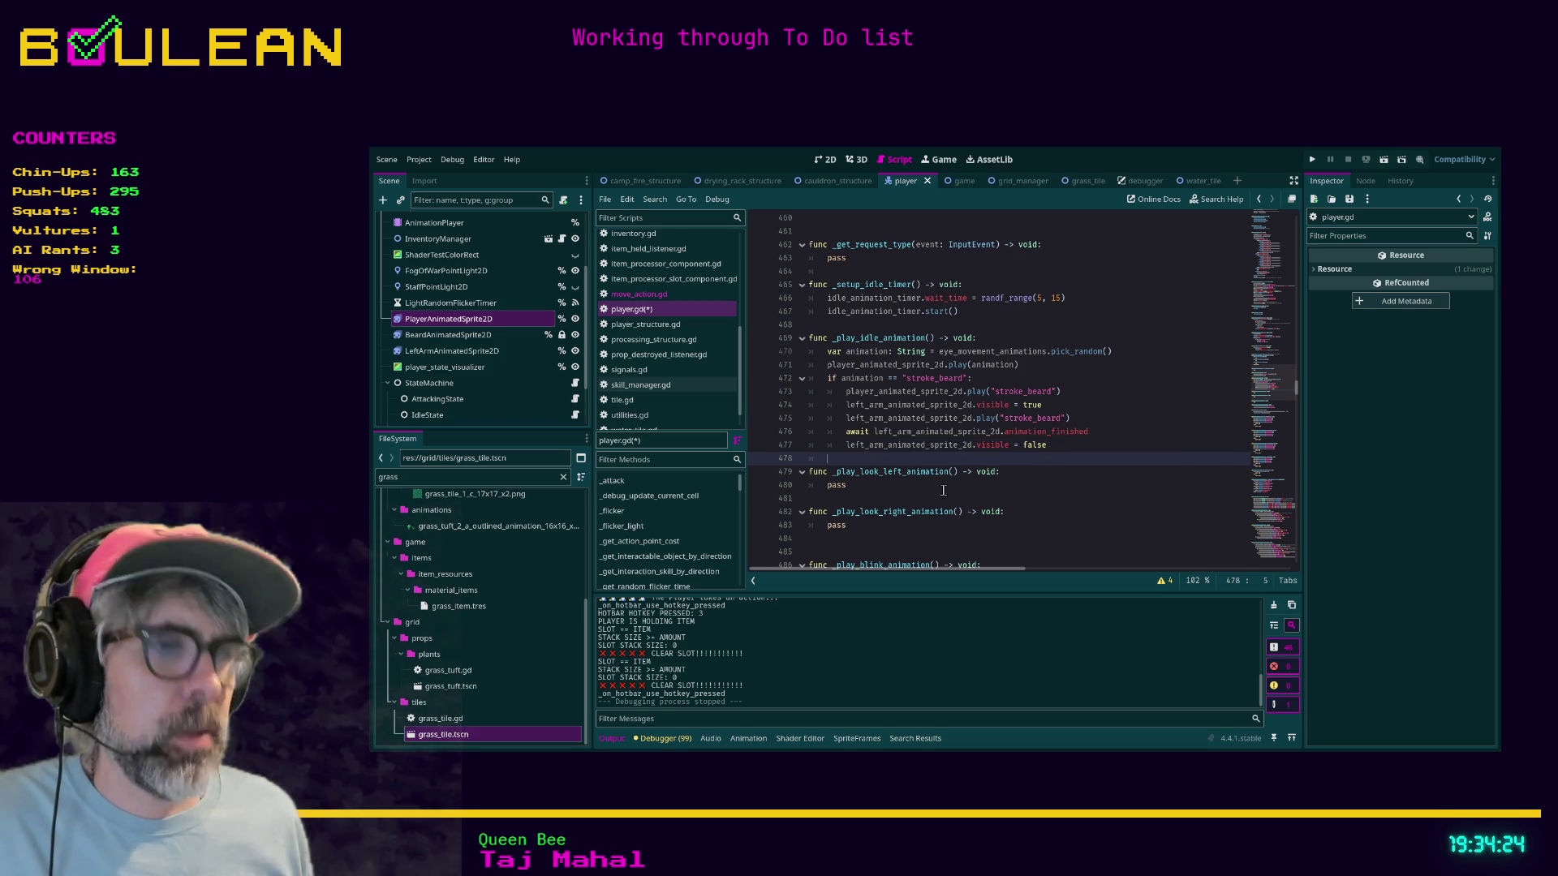
# Step: Add an else branch that calls beard_animated_sprite_2d.play(animation)
pyautogui.write('else:')
pyautogui.press('Return')
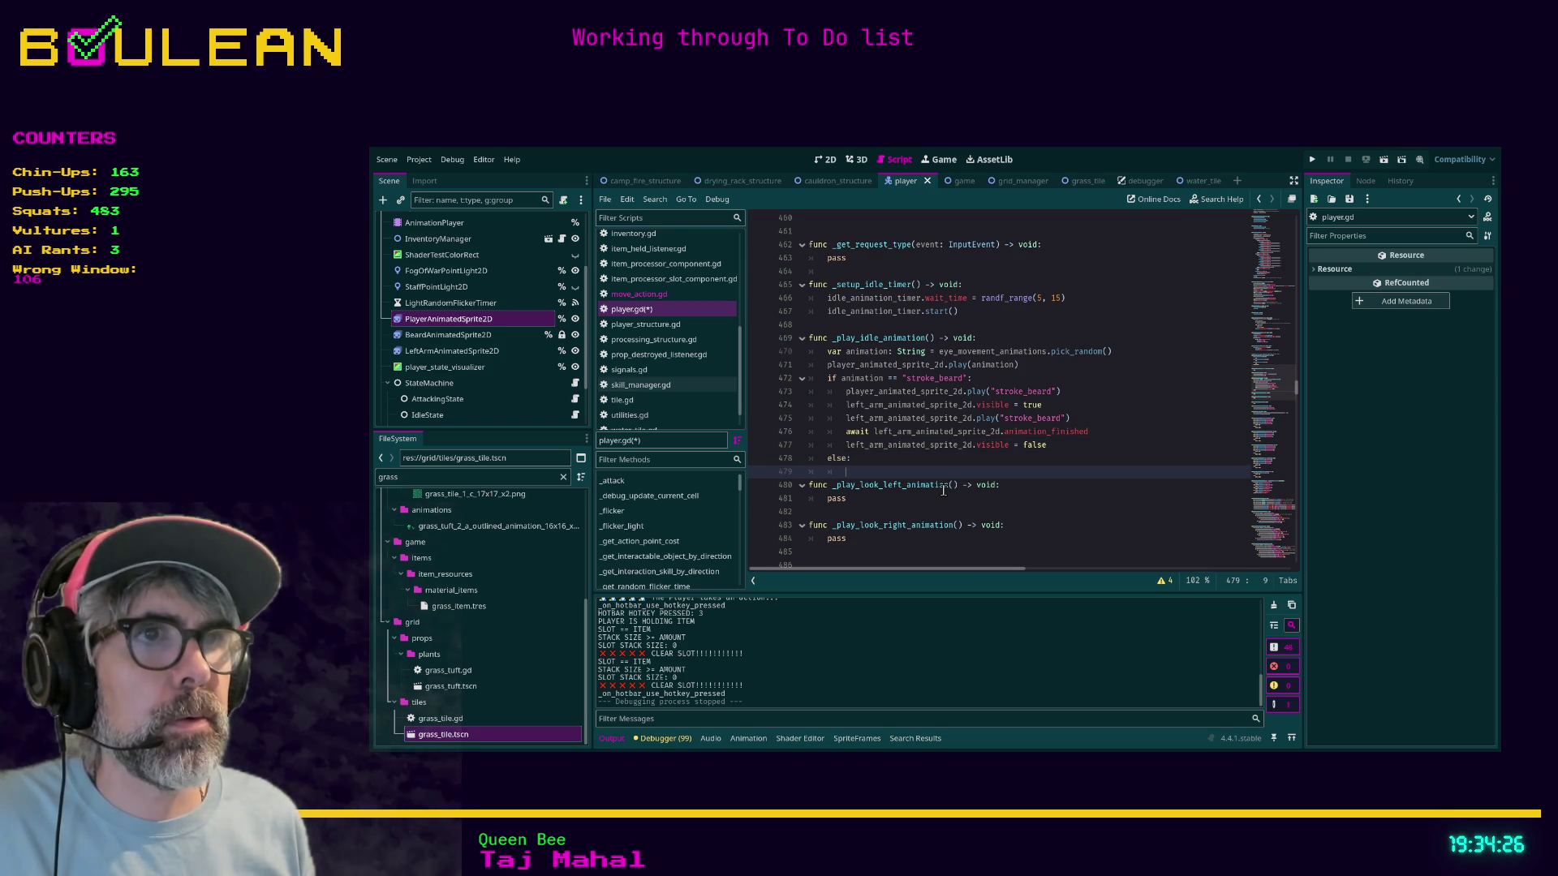
pyautogui.write('animat')
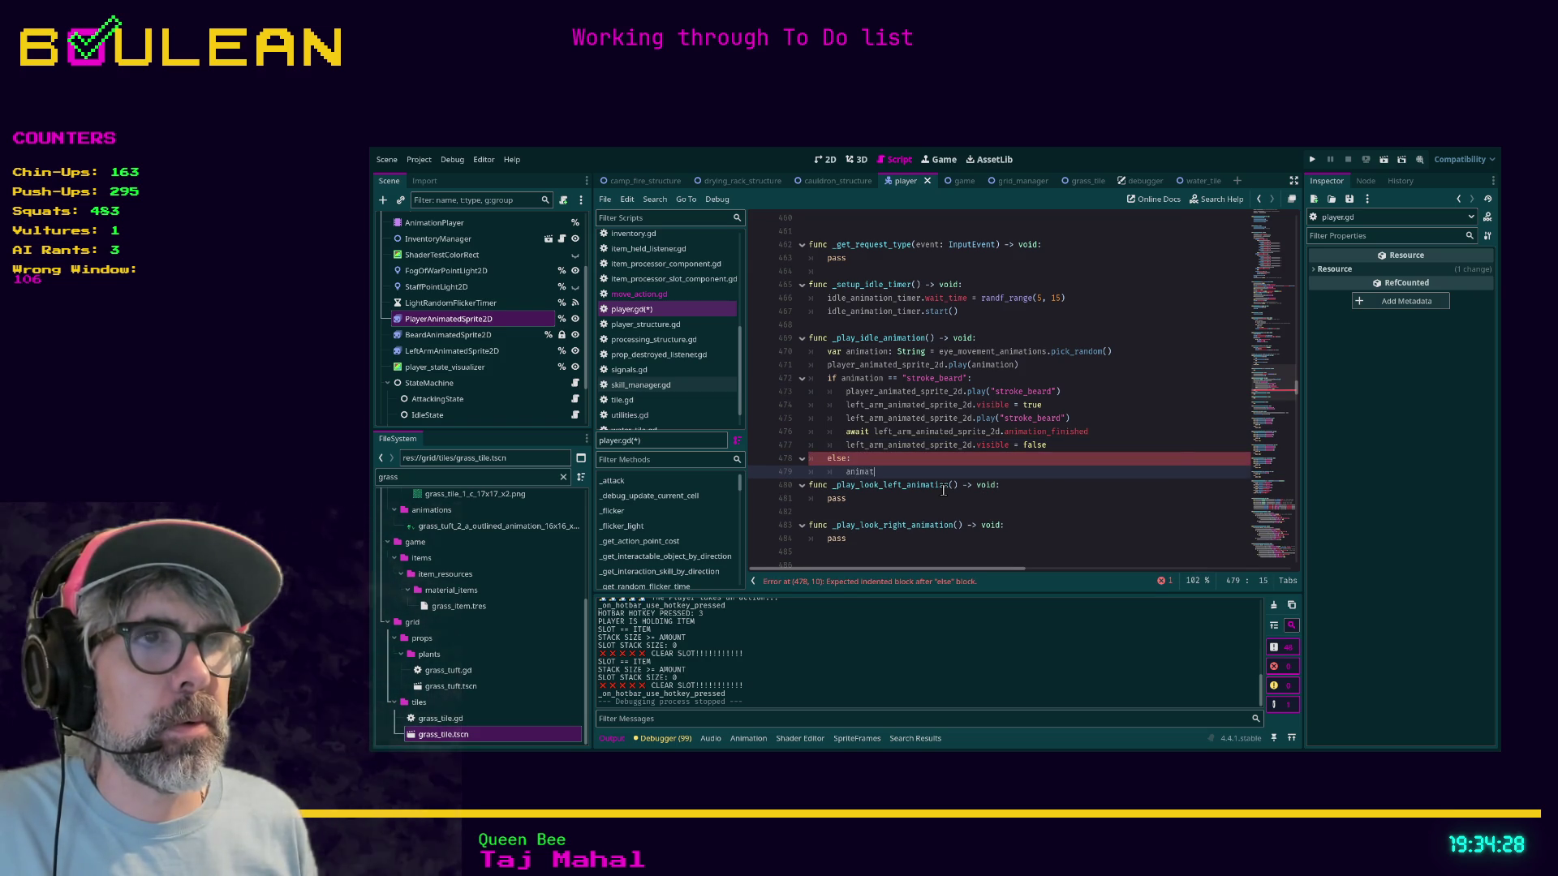
pyautogui.write('_sprite_2d')
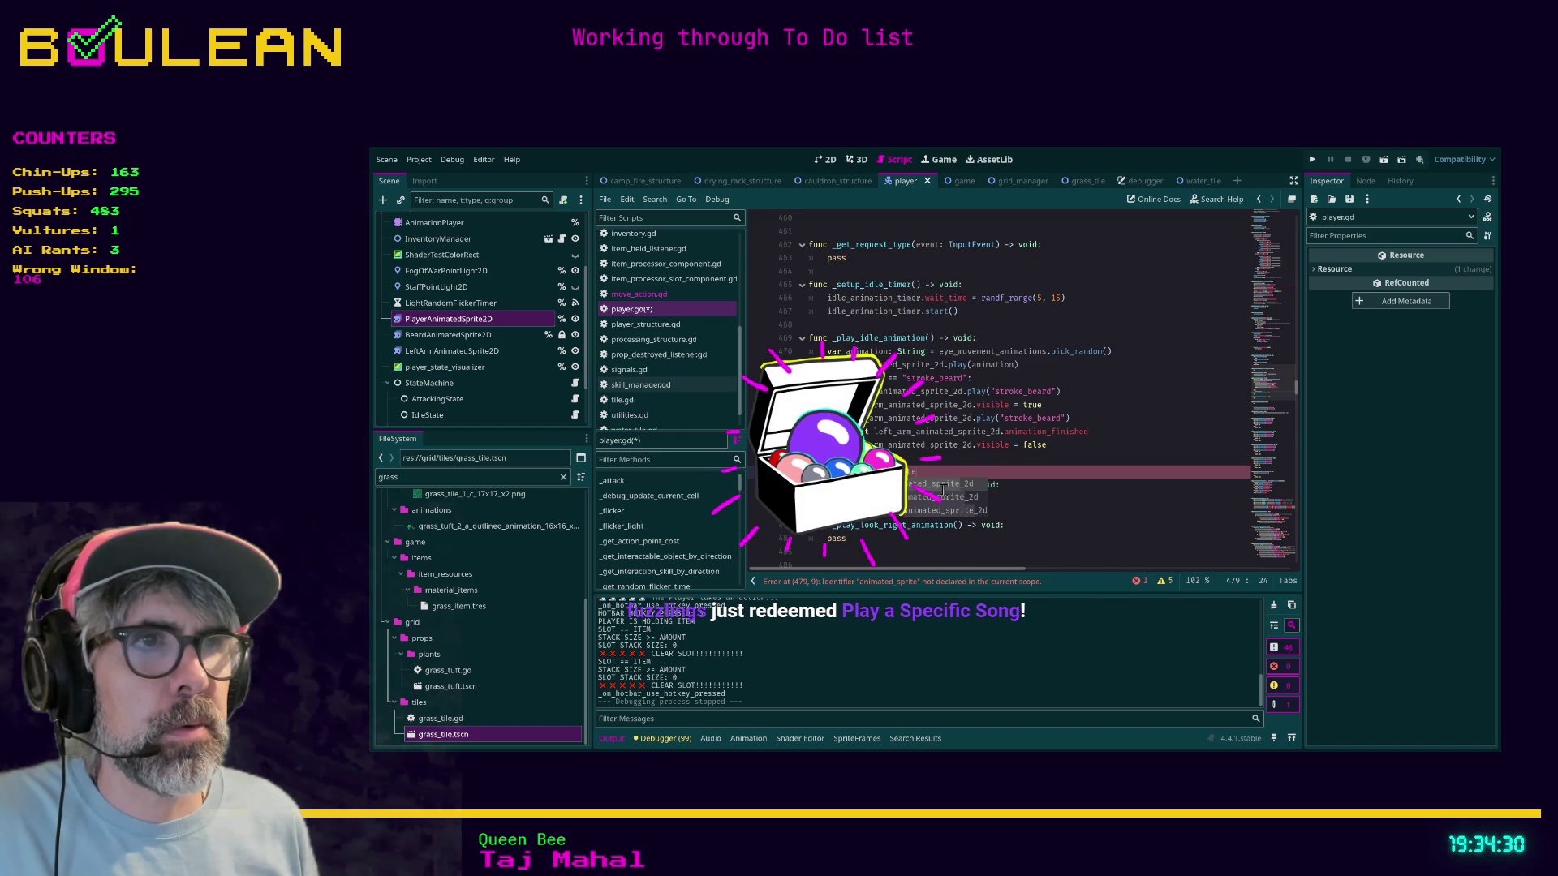
pyautogui.write('.play(anima')
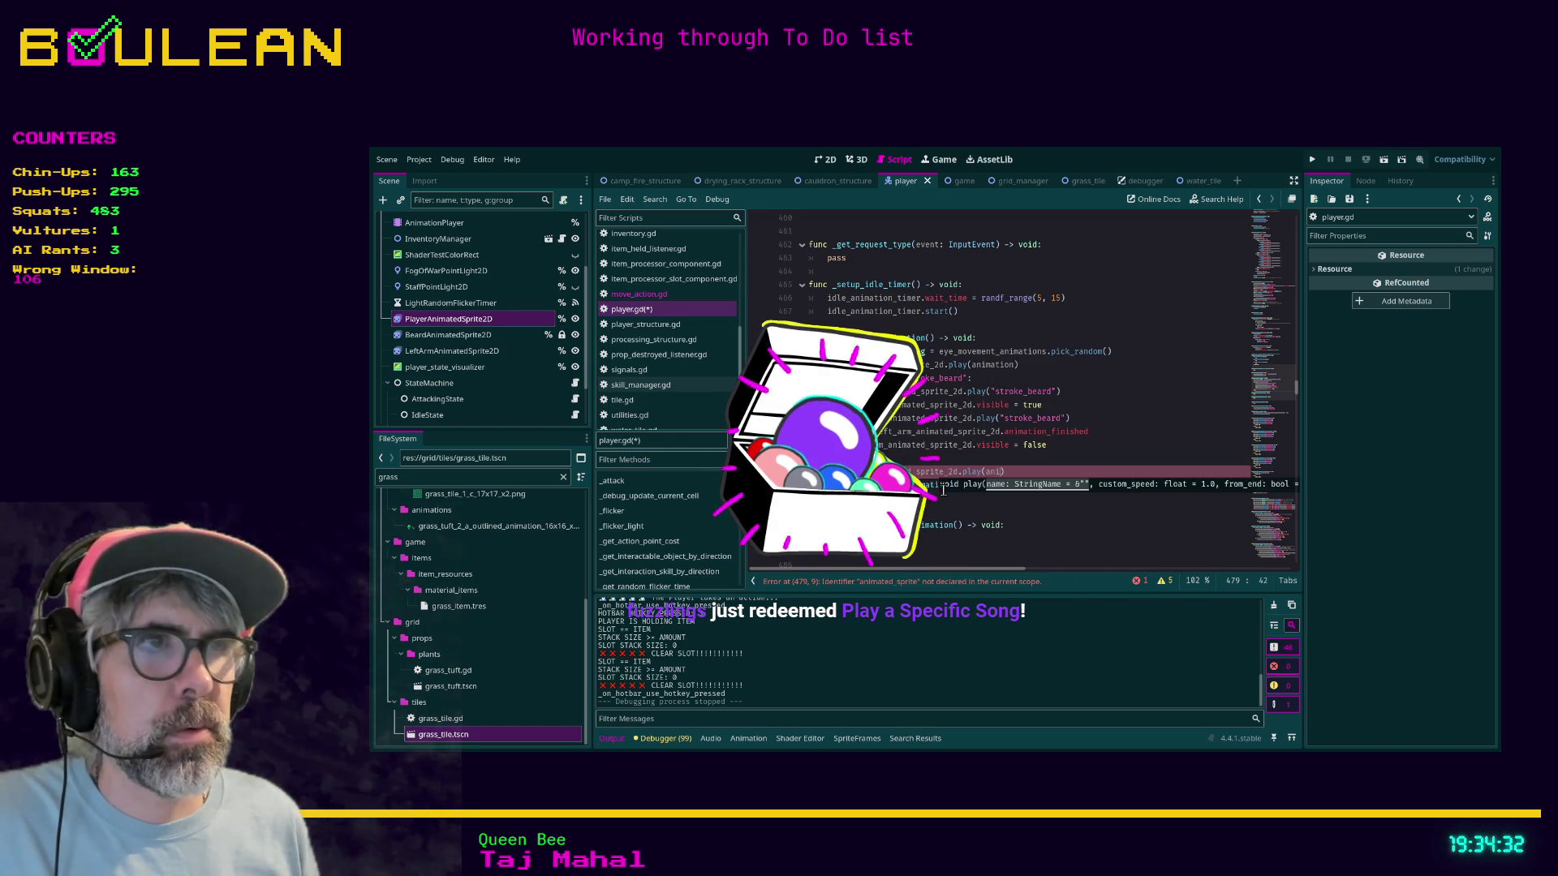
pyautogui.write('tion')
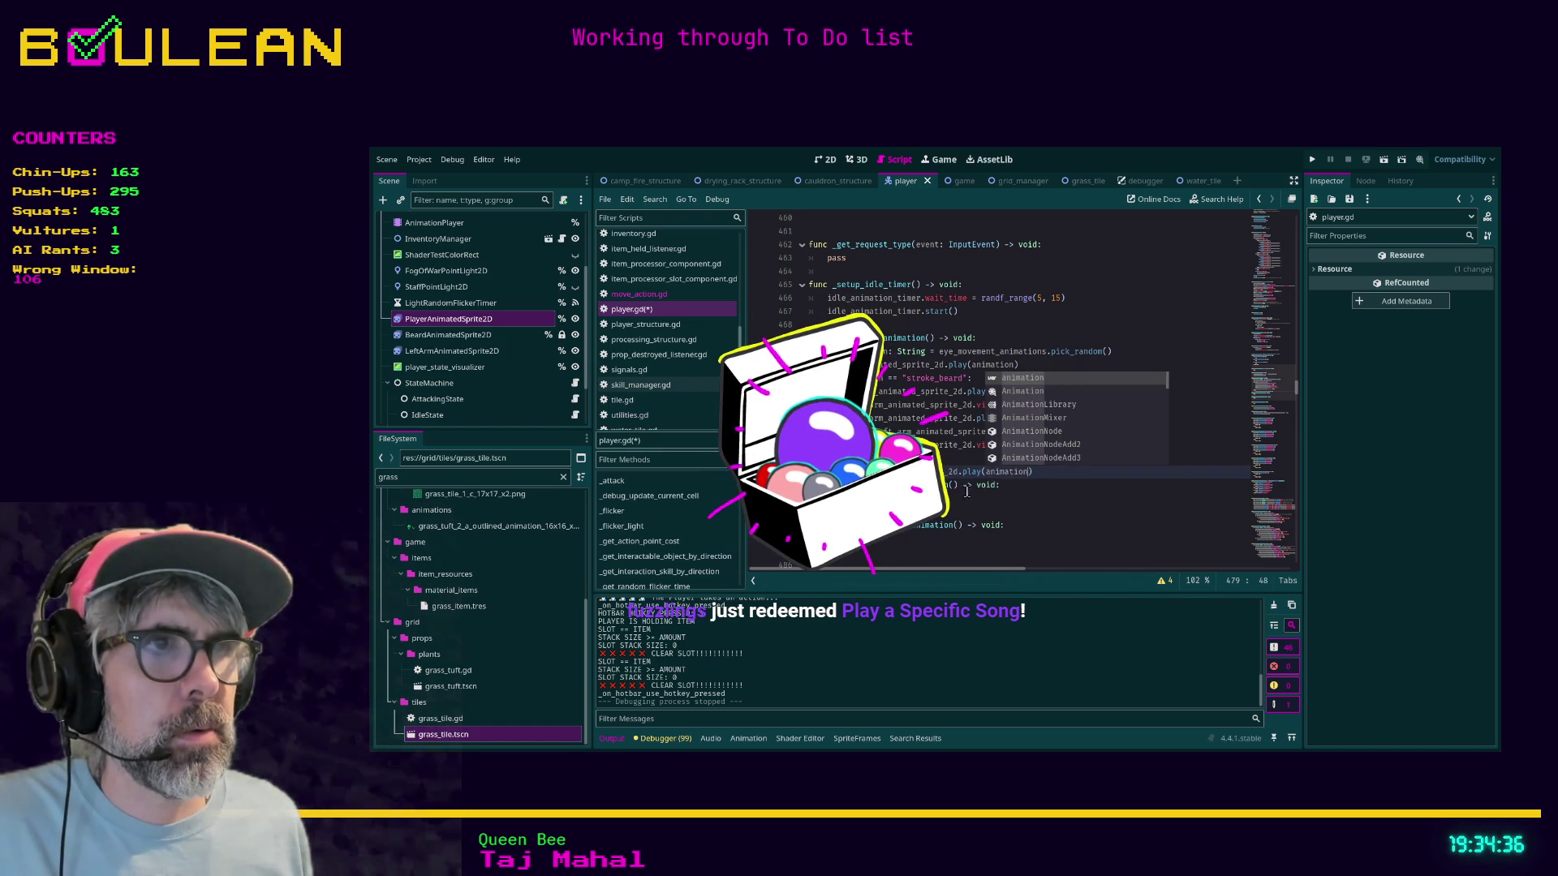
pyautogui.press('Return')
pyautogui.press('Return')
pyautogui.press('BackSpace')
pyautogui.press('BackSpace')
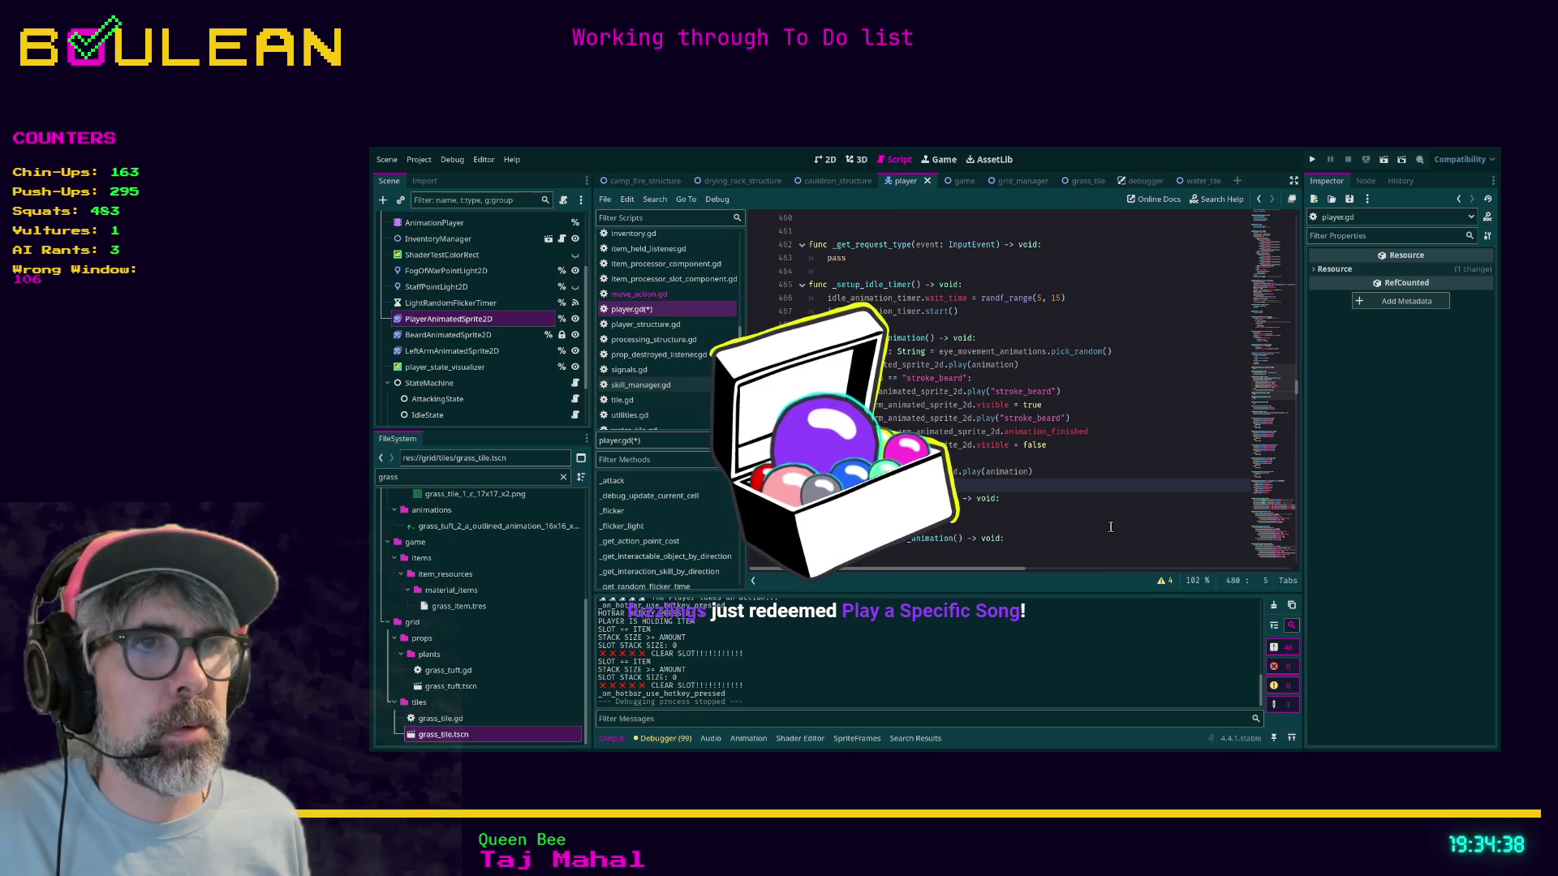
pyautogui.press('Return')
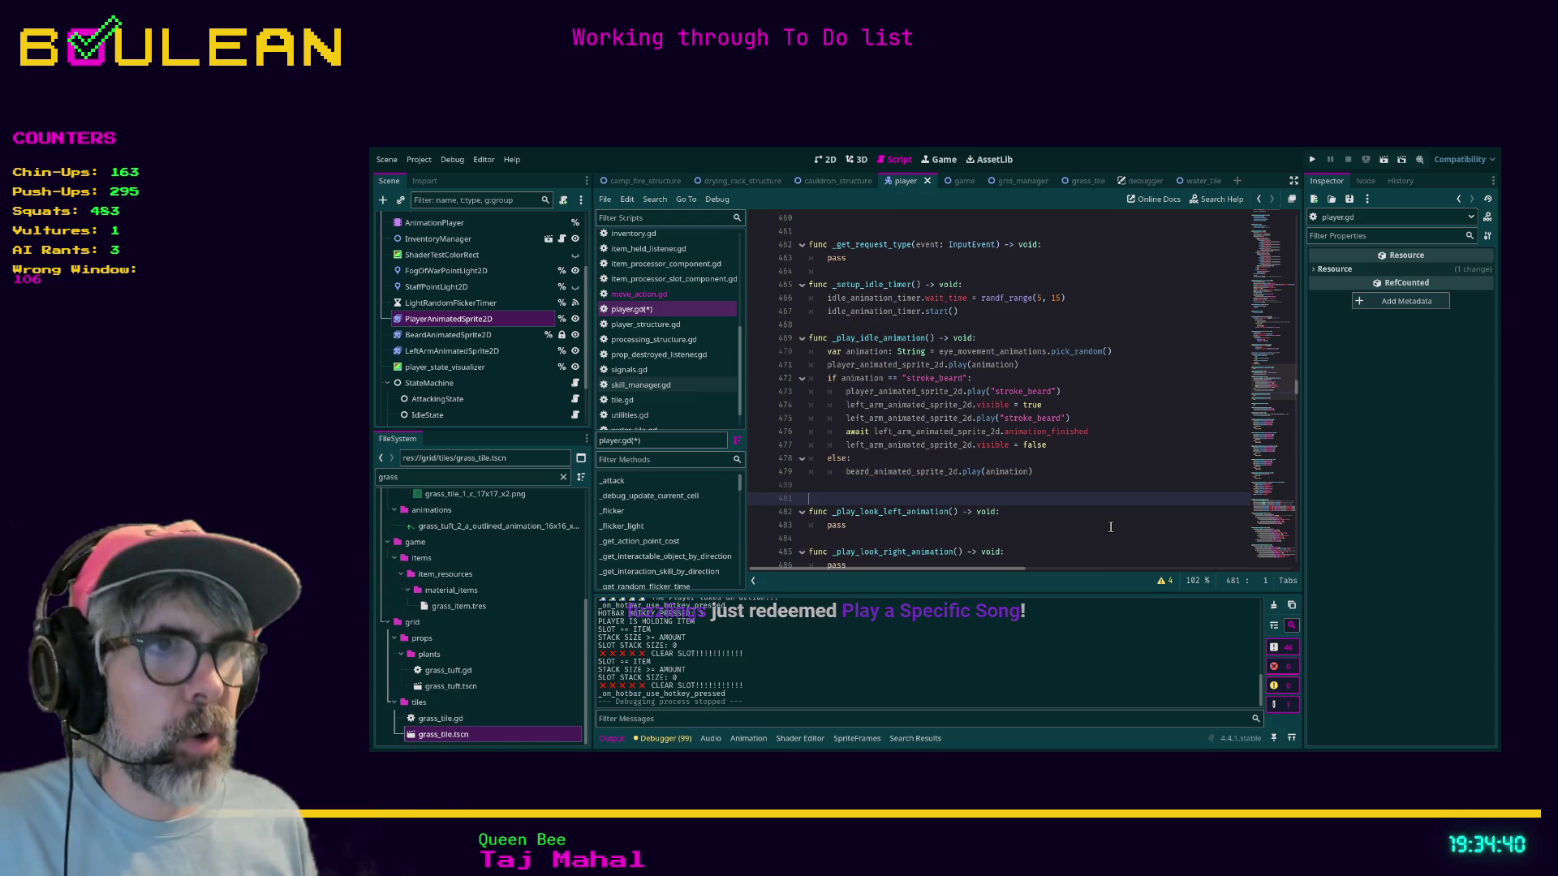
# Step: Search the script, clearing the play_idle term to look for _ready instead
pyautogui.hotkey('ctrl', 'f')
pyautogui.write('play_idle')
pyautogui.hotkey('ctrl', 'a')
# Step: At the end of _ready, add a line setting left_arm_animated_sprite_2d.visible to false
pyautogui.write('_ready')
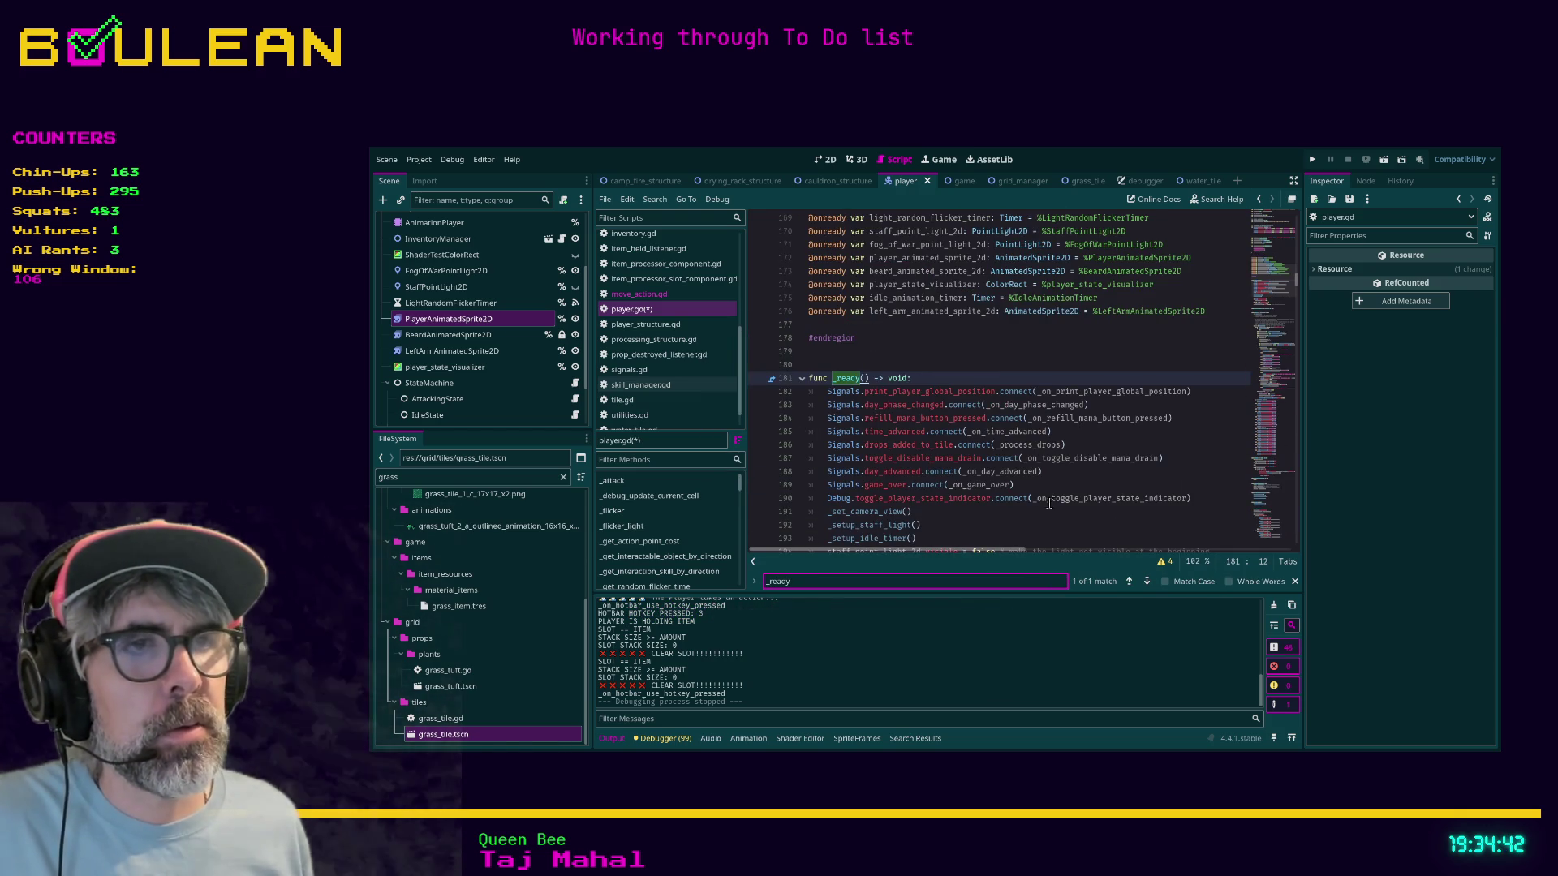
pyautogui.scroll(-5, 1046, 499)
pyautogui.click(960, 459)
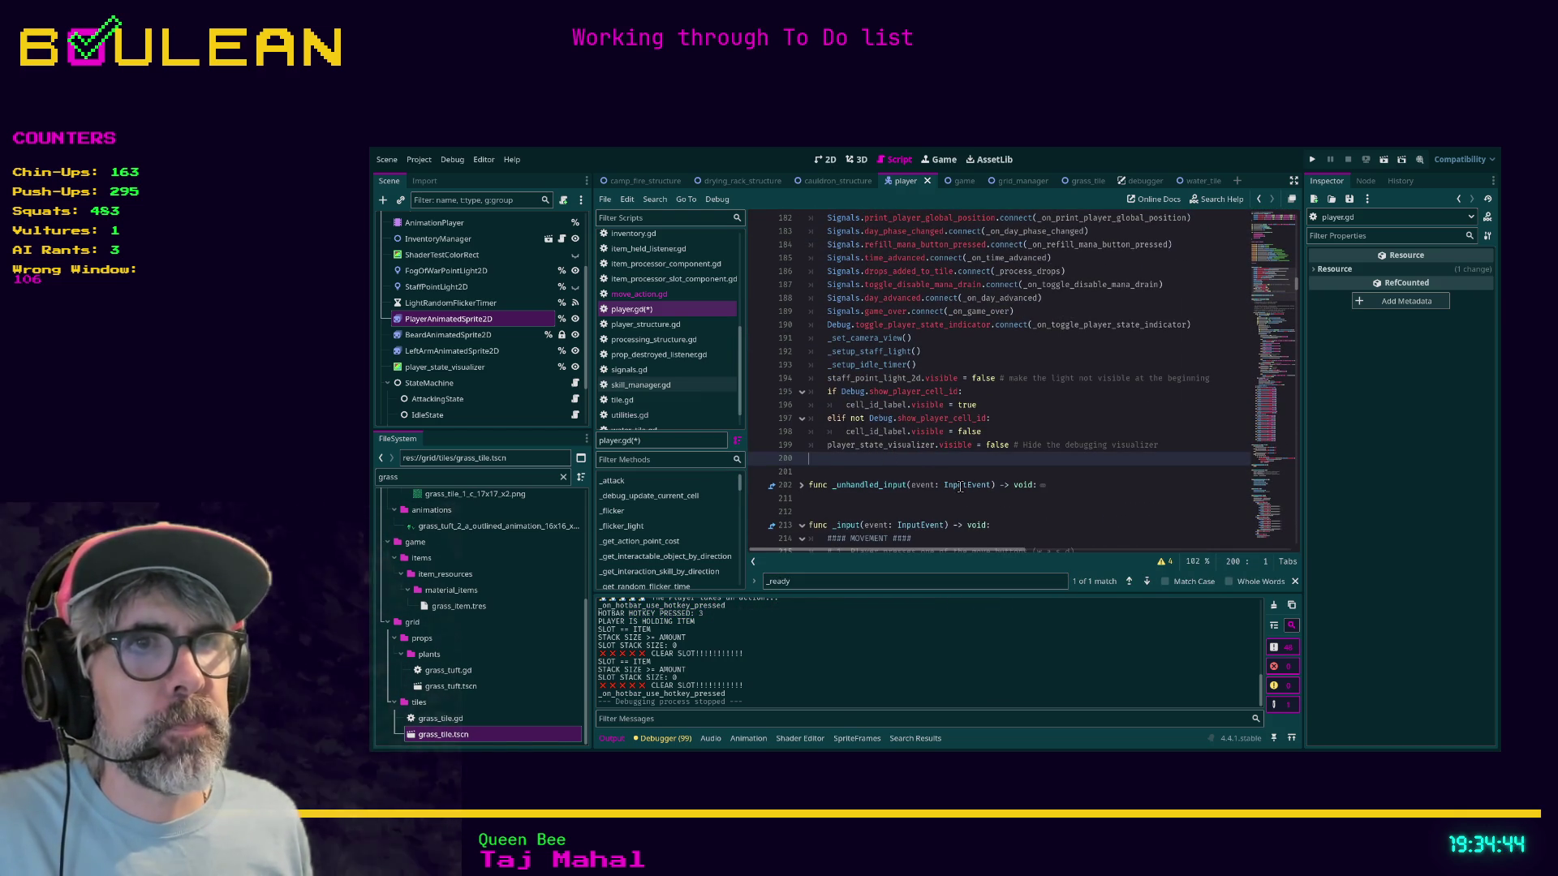
pyautogui.press('Tab')
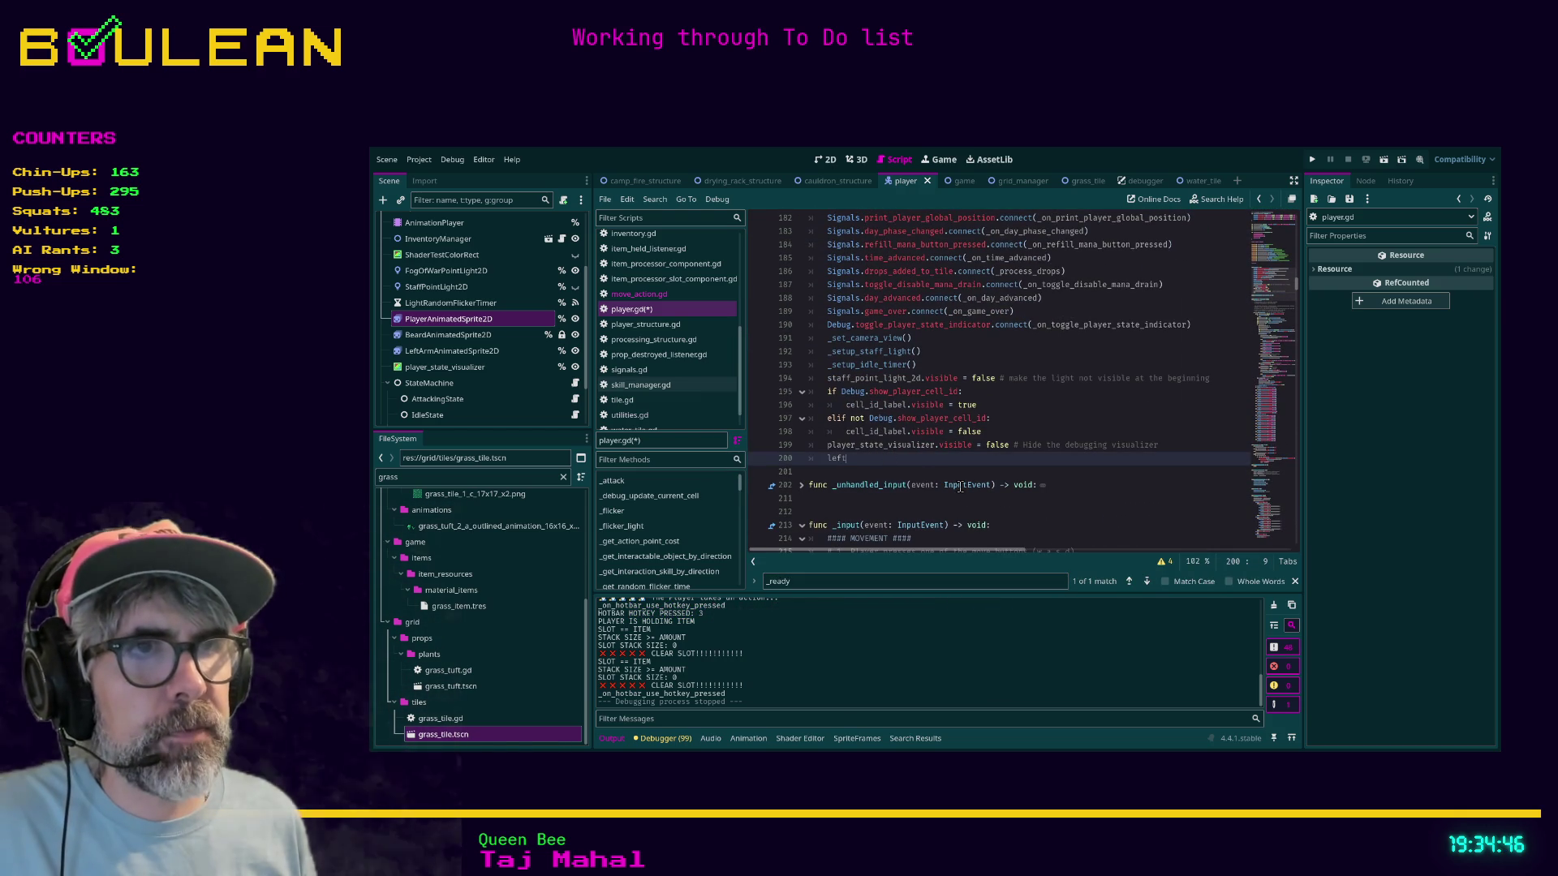
pyautogui.press('Return')
pyautogui.write('.')
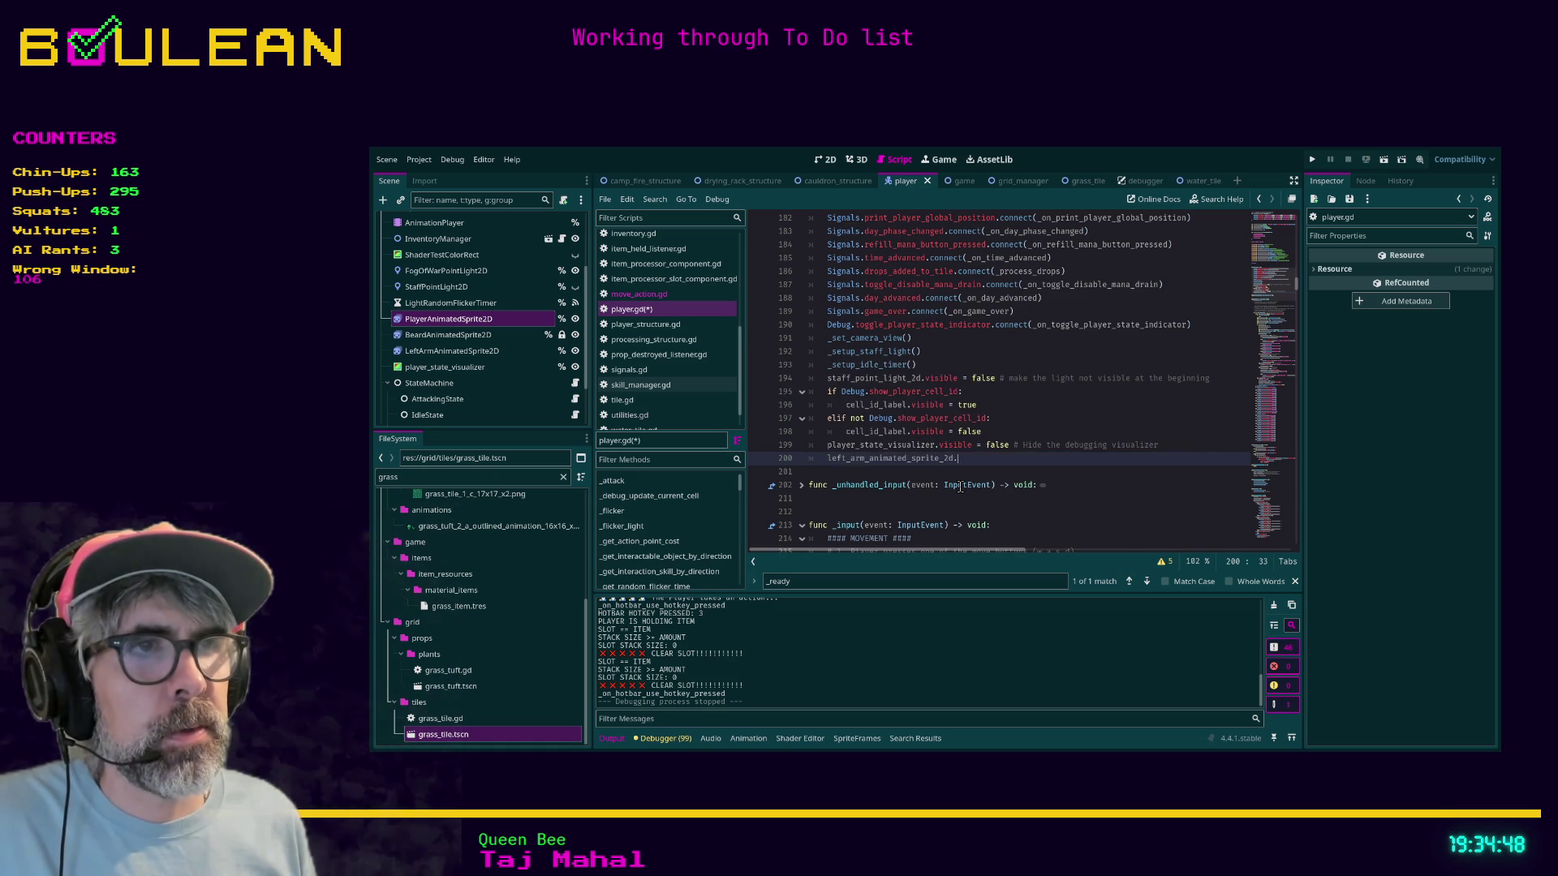
pyautogui.write('visible ')
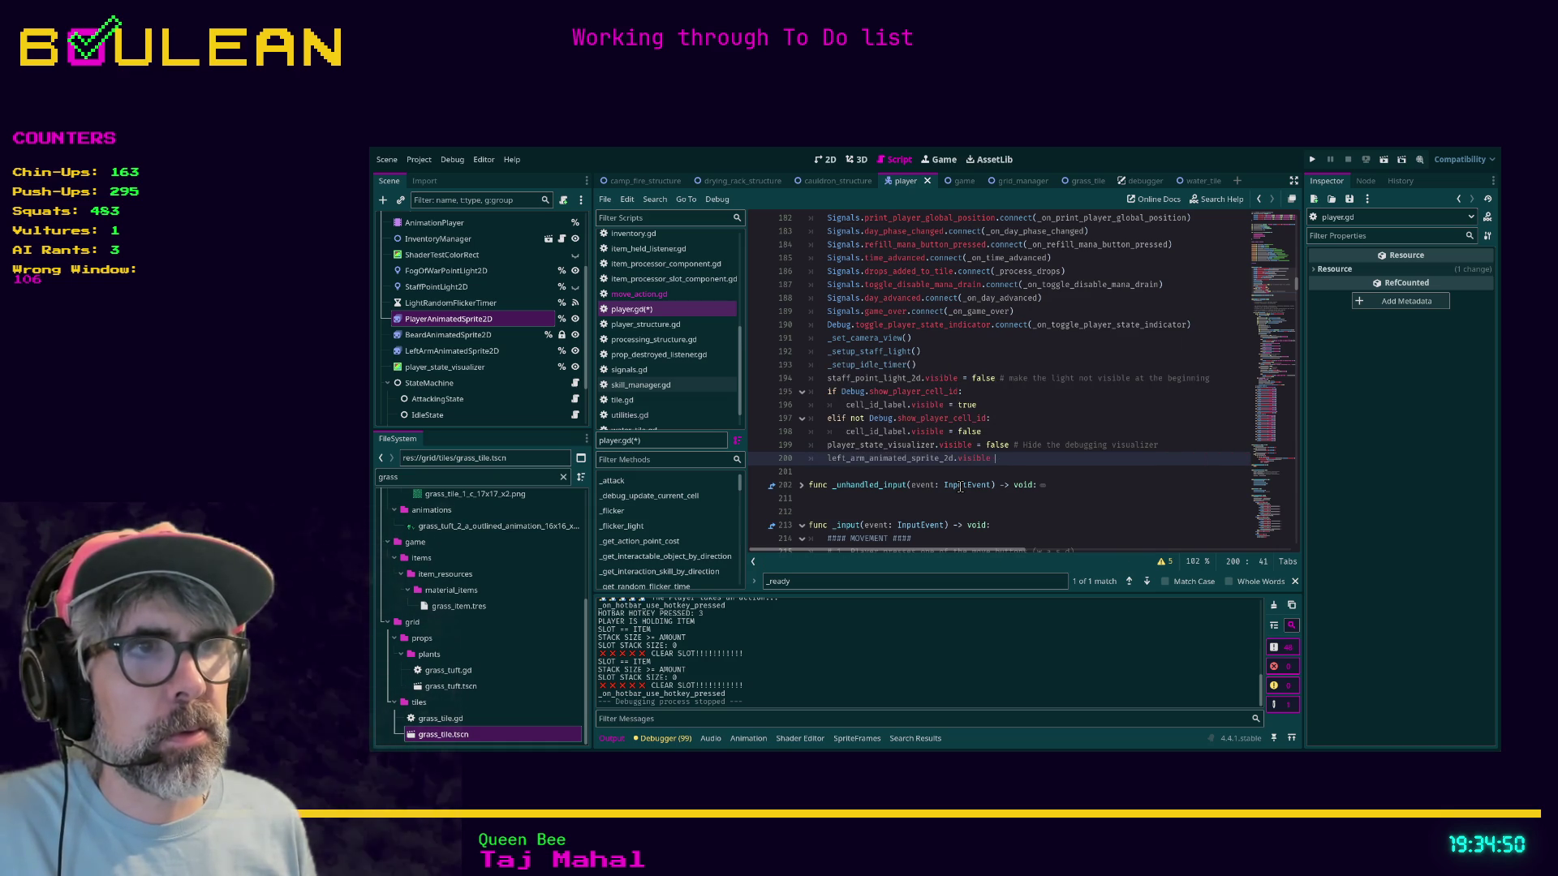
pyautogui.write('== false')
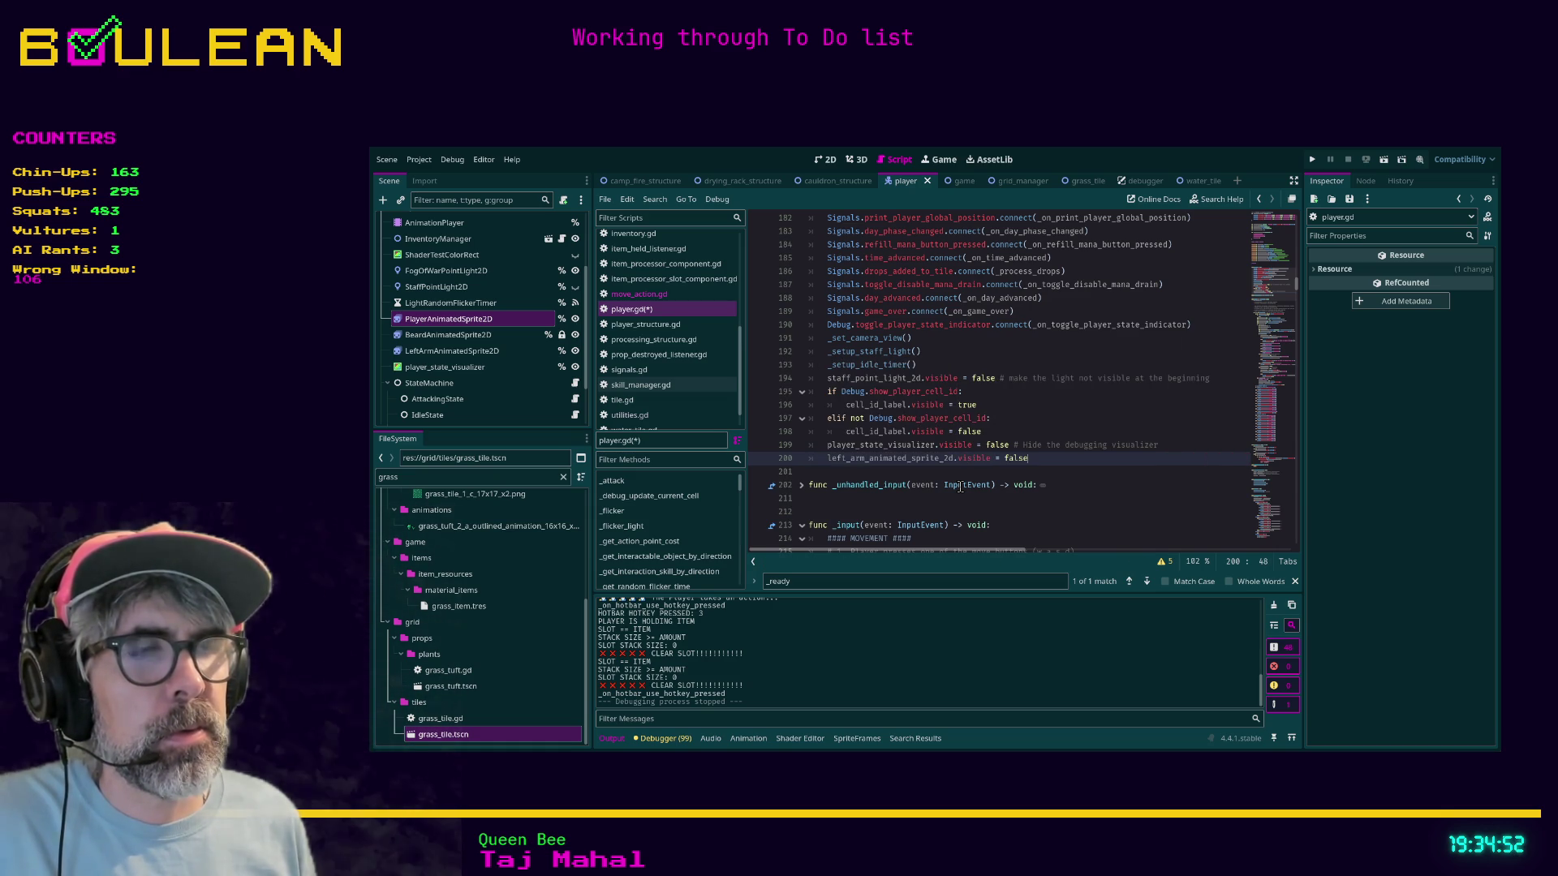
pyautogui.click(1059, 470)
# Step: Save player.gd, insert a blank line after line 201, and save again
pyautogui.hotkey('ctrl', 's')
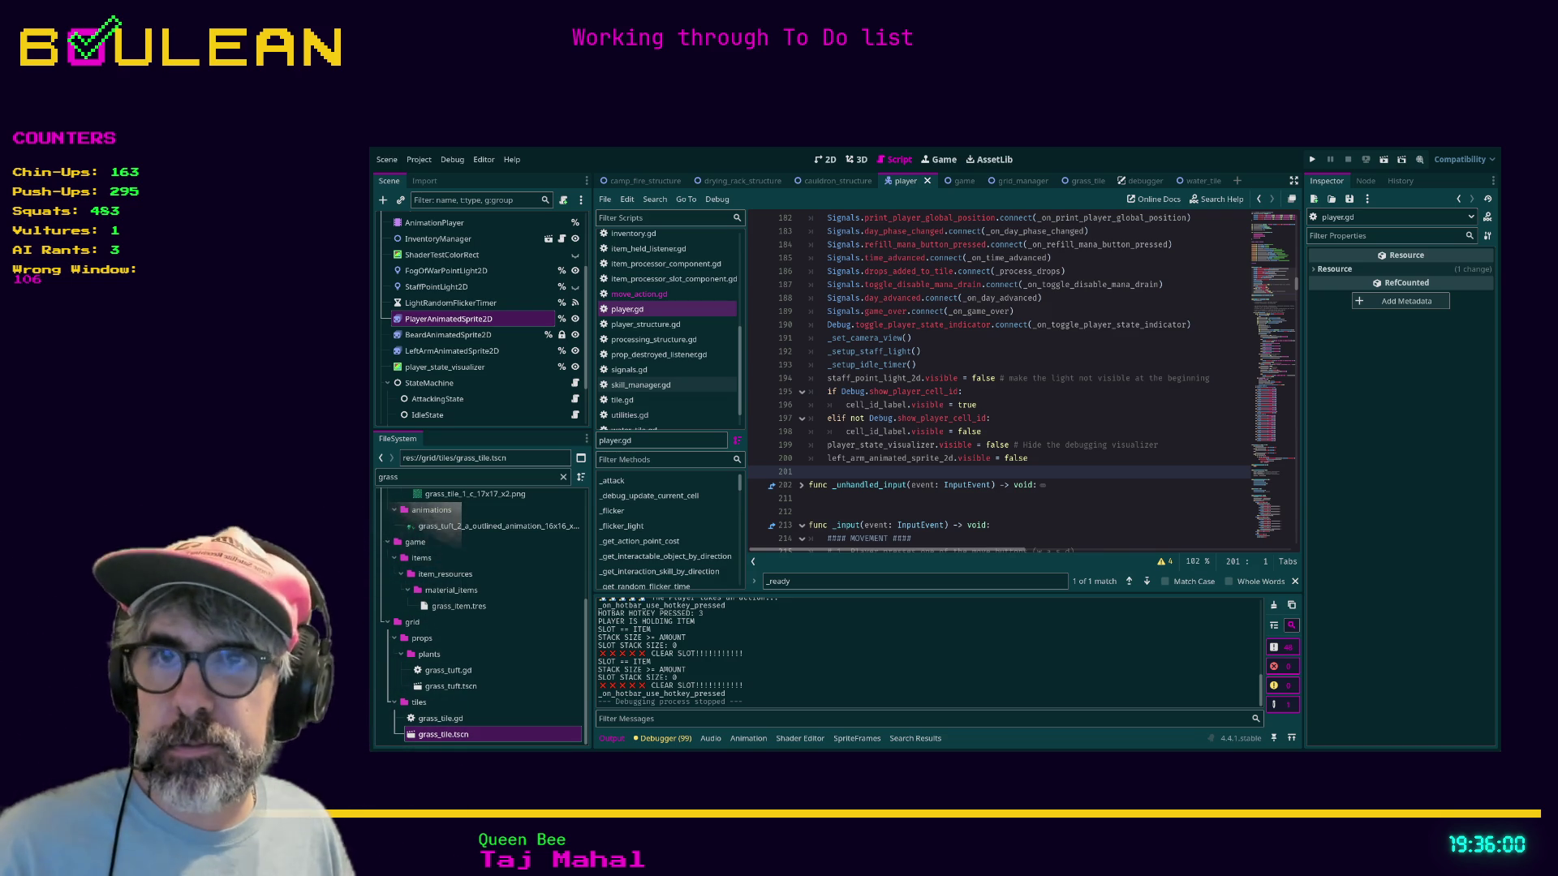
pyautogui.click(852, 499)
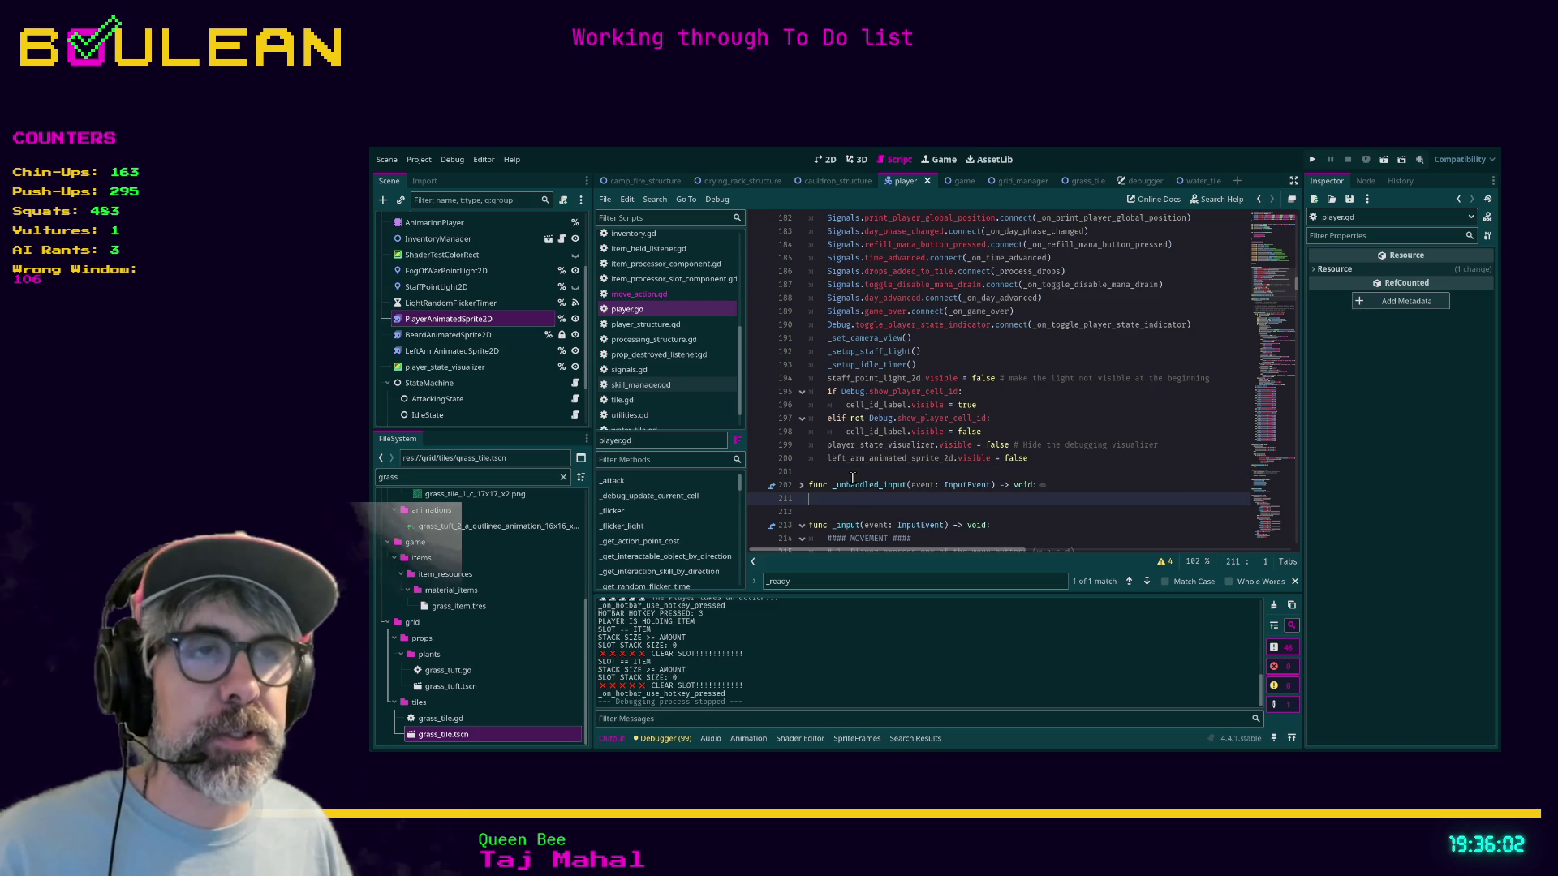
pyautogui.click(852, 478)
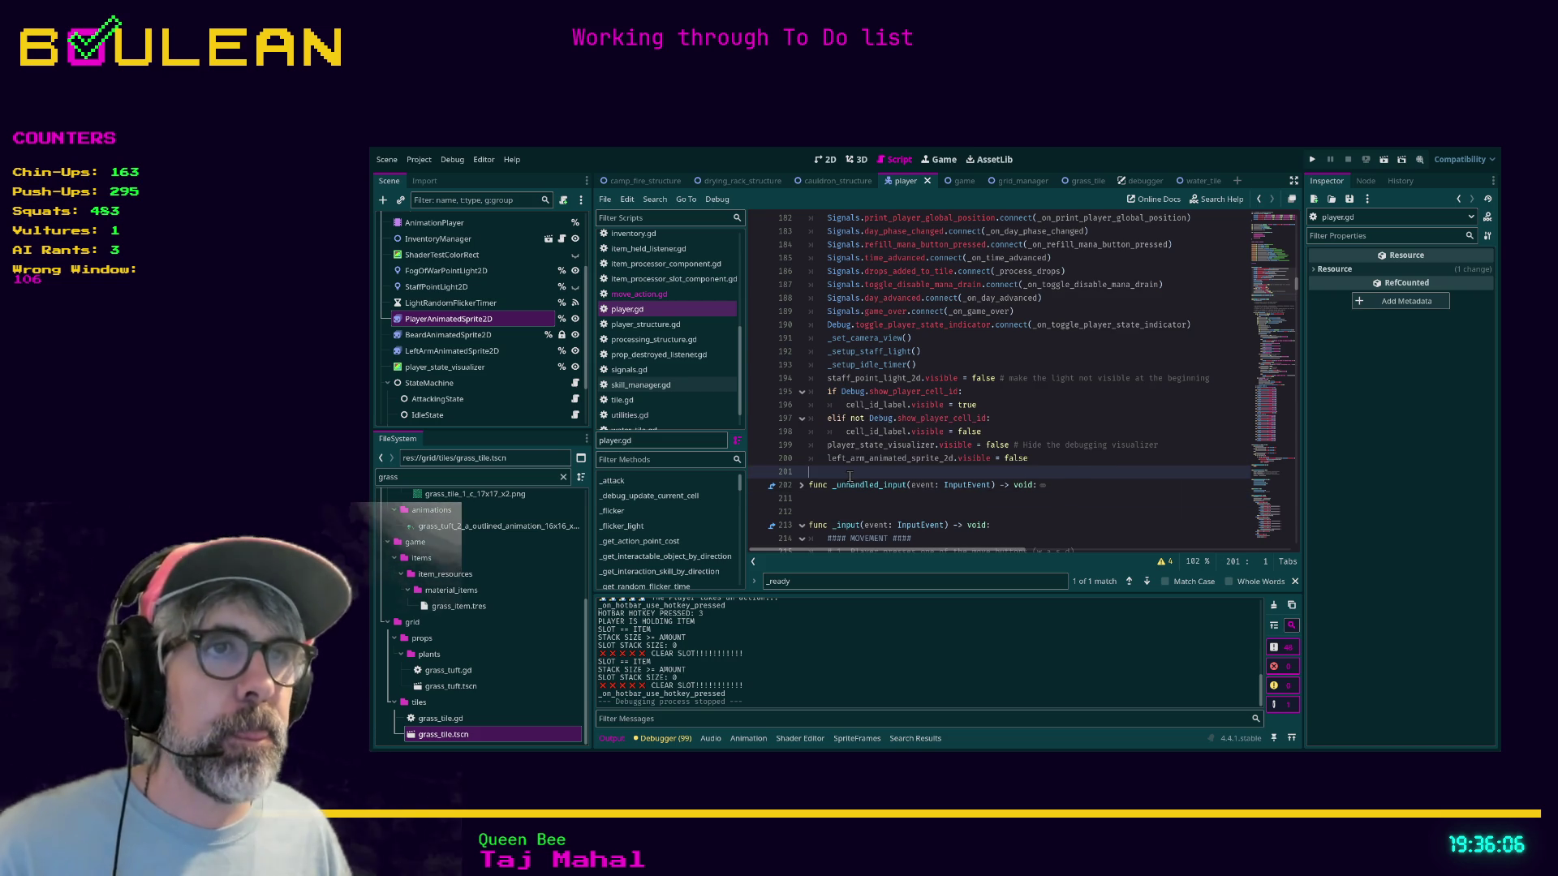
pyautogui.press('Return')
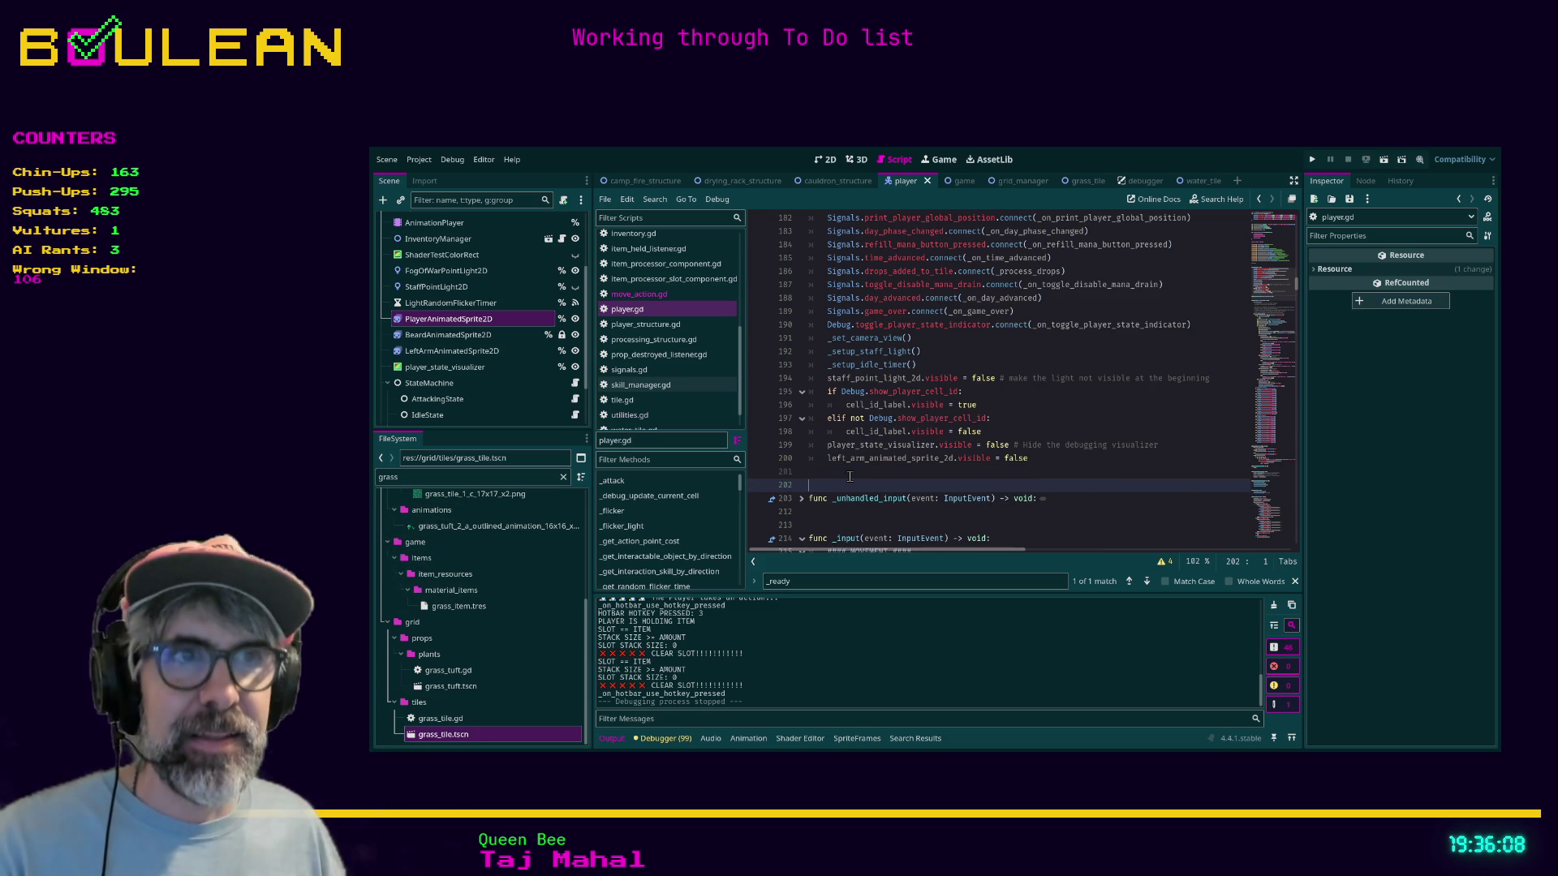
pyautogui.hotkey('ctrl', 's')
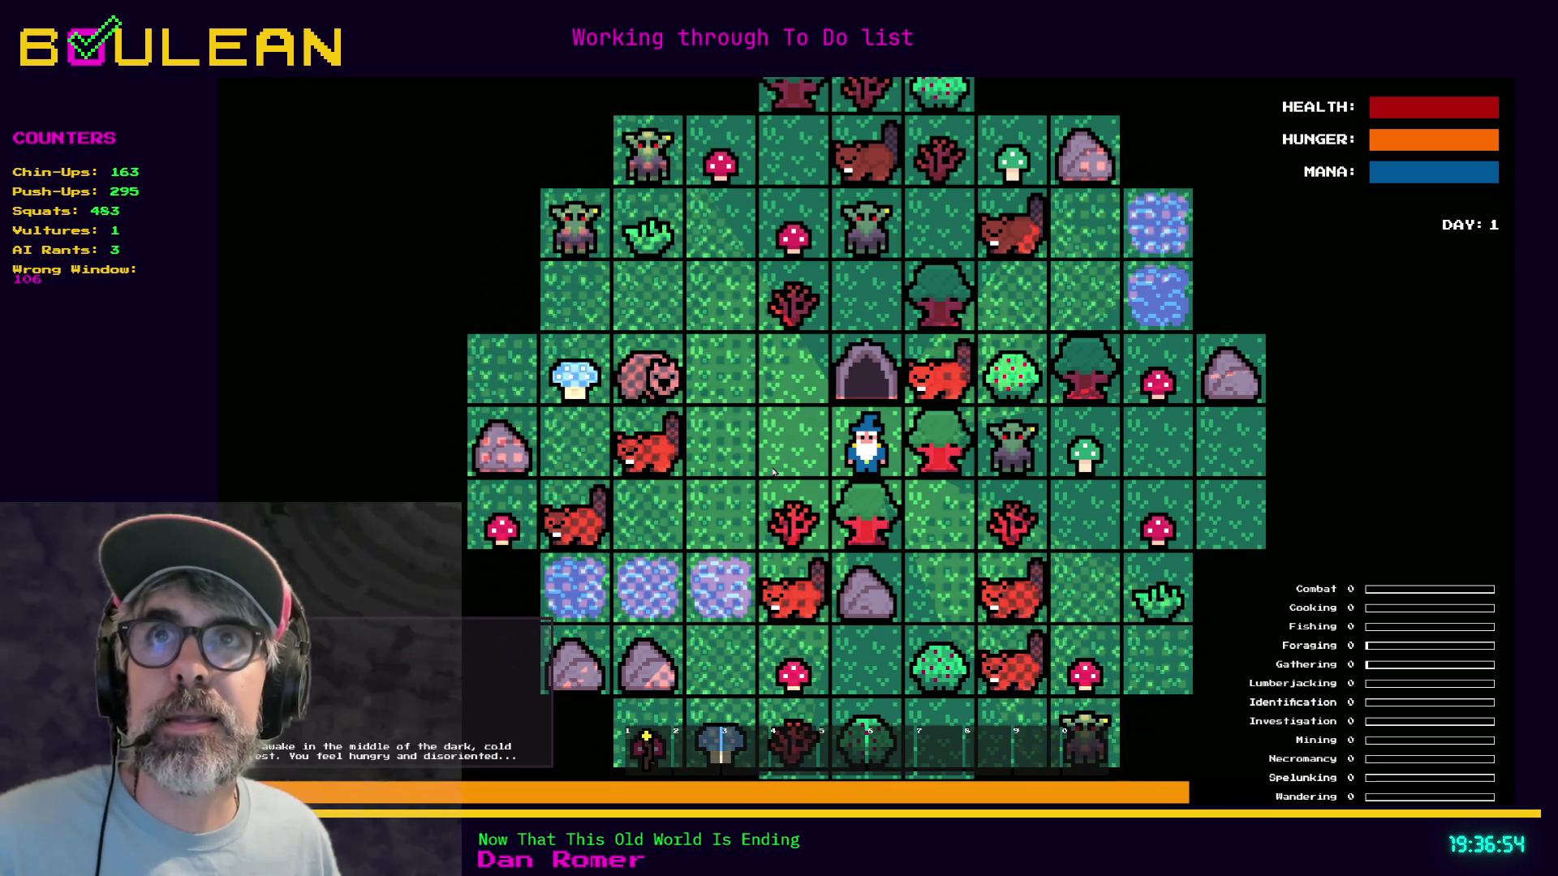
# Step: Zoom the running game's forest map in on the wizard to watch his idle animation
pyautogui.scroll(3, 869, 438)
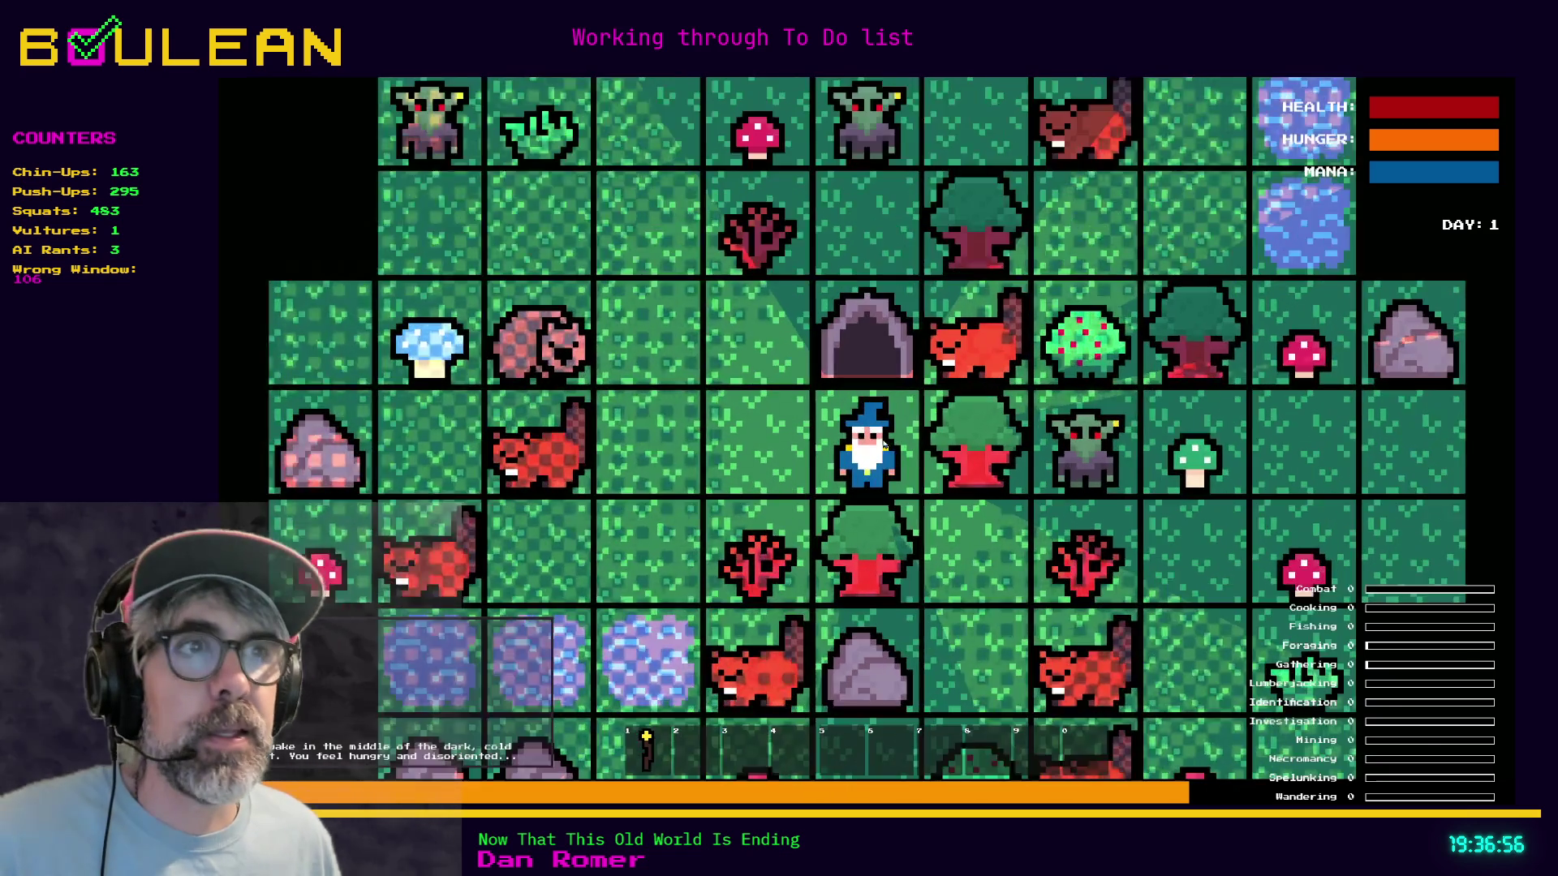
pyautogui.scroll(1, 945, 471)
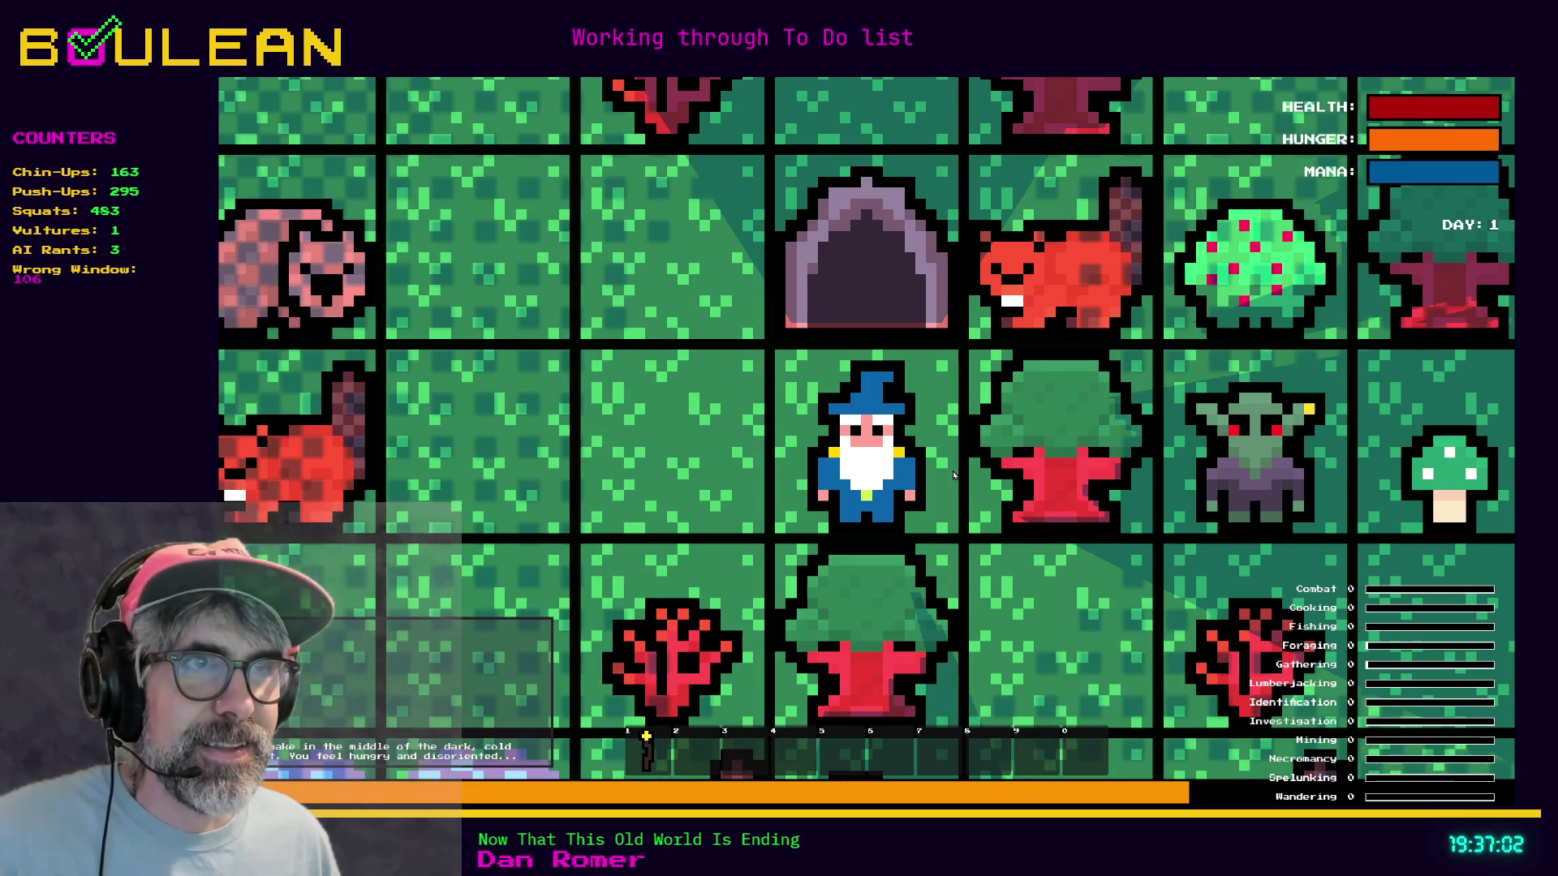
pyautogui.scroll(1, 953, 474)
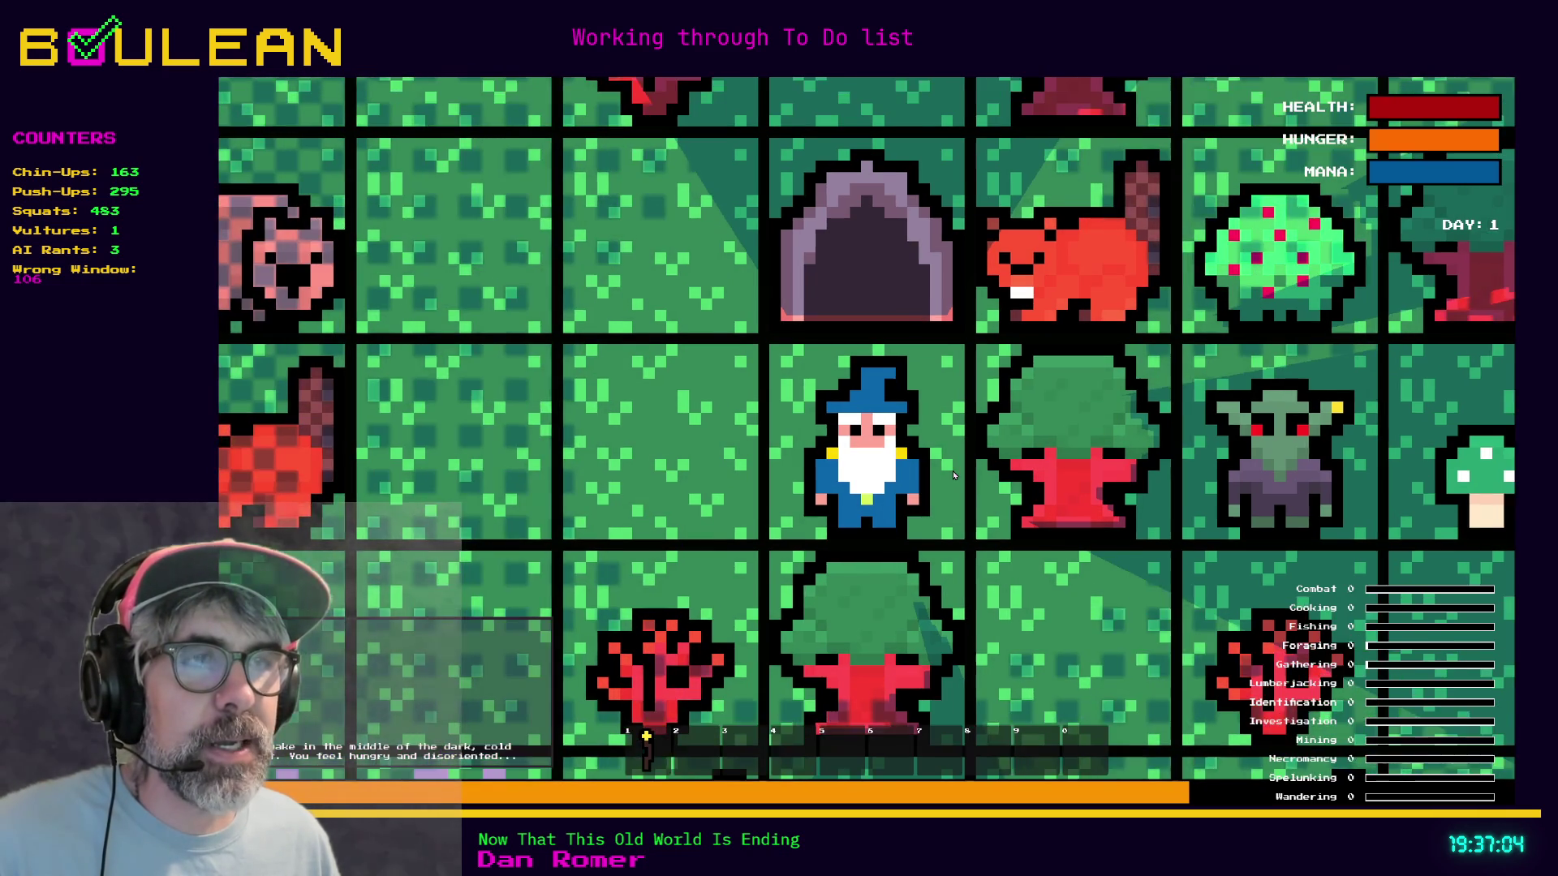